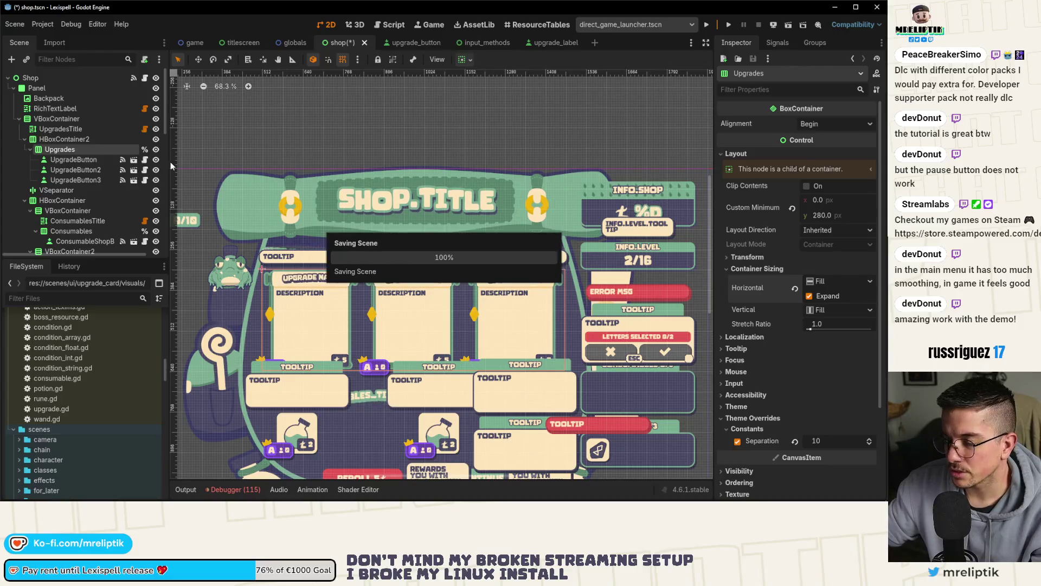
- Turn off horizontal Shrink Center on the three upgrade buttons, keep Expand on, and save
click(72, 161)
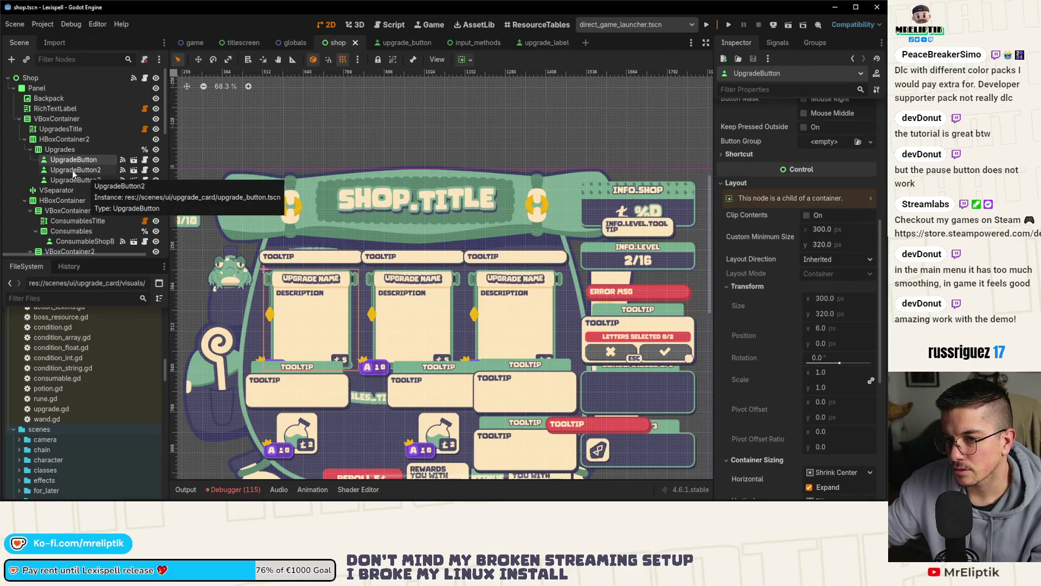
shift+click(72, 174)
click(736, 281)
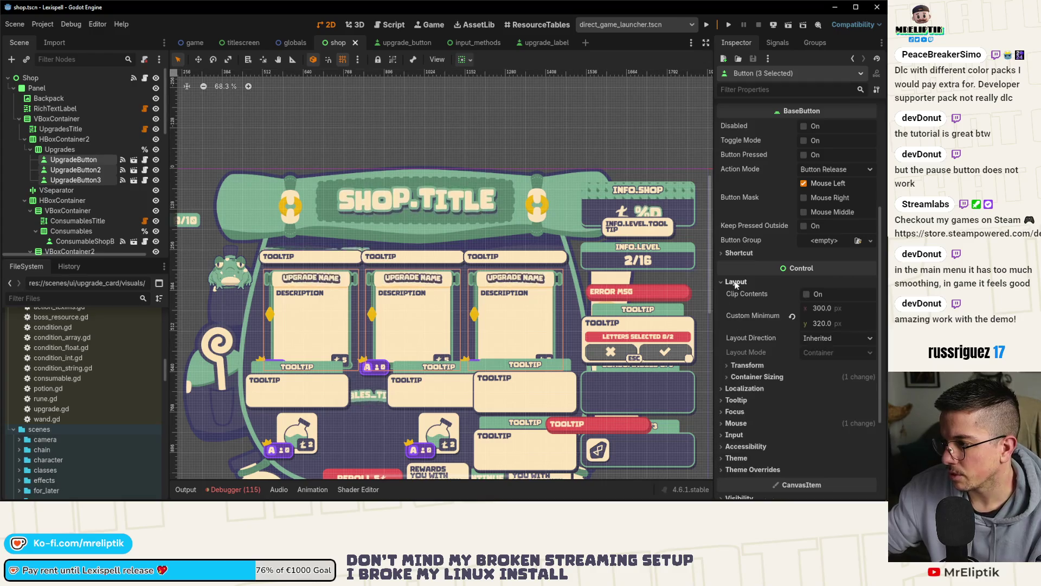
click(757, 377)
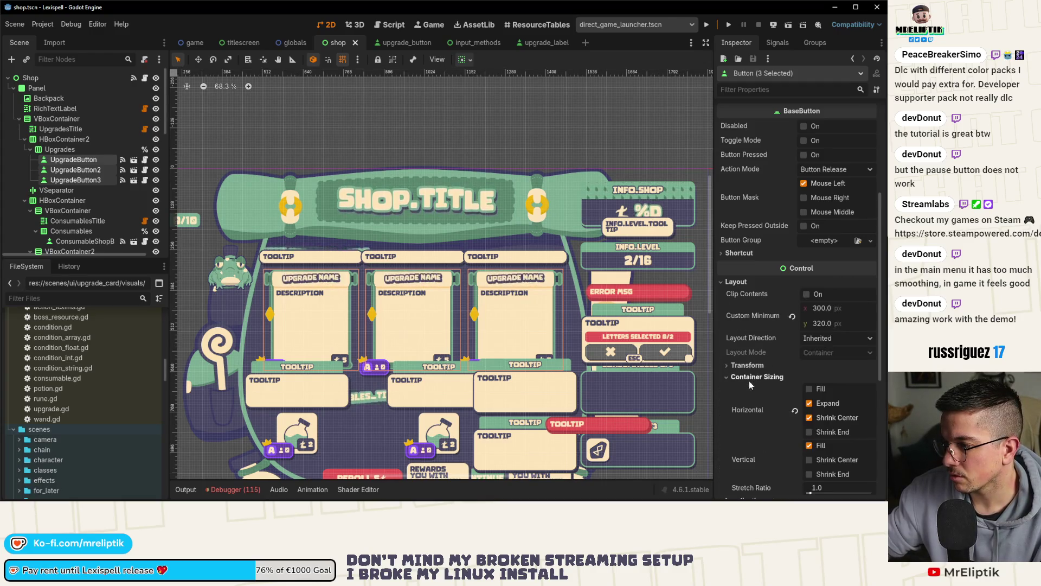
click(808, 418)
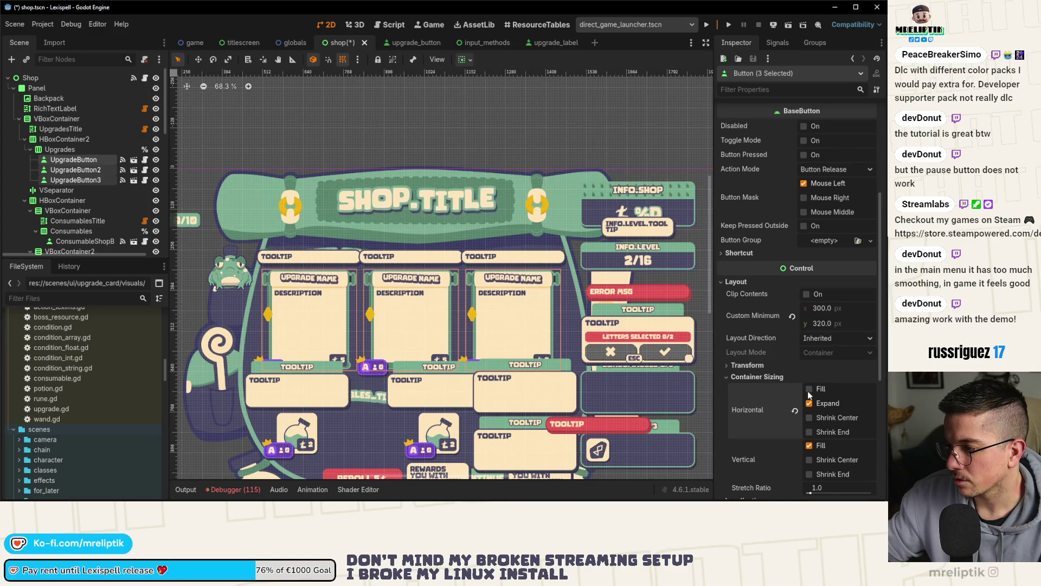
click(810, 404)
click(810, 404)
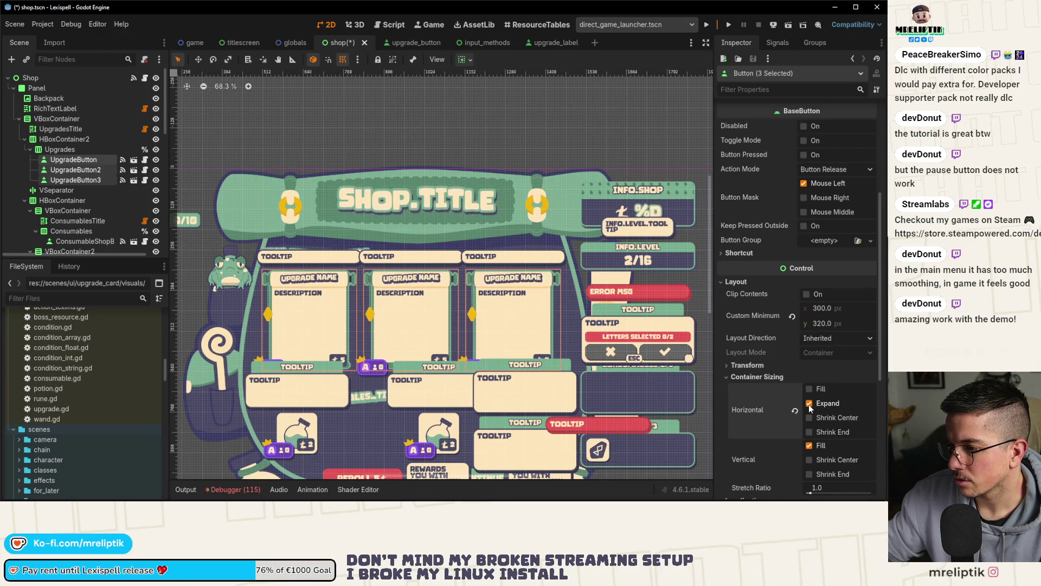
key(ctrl+s)
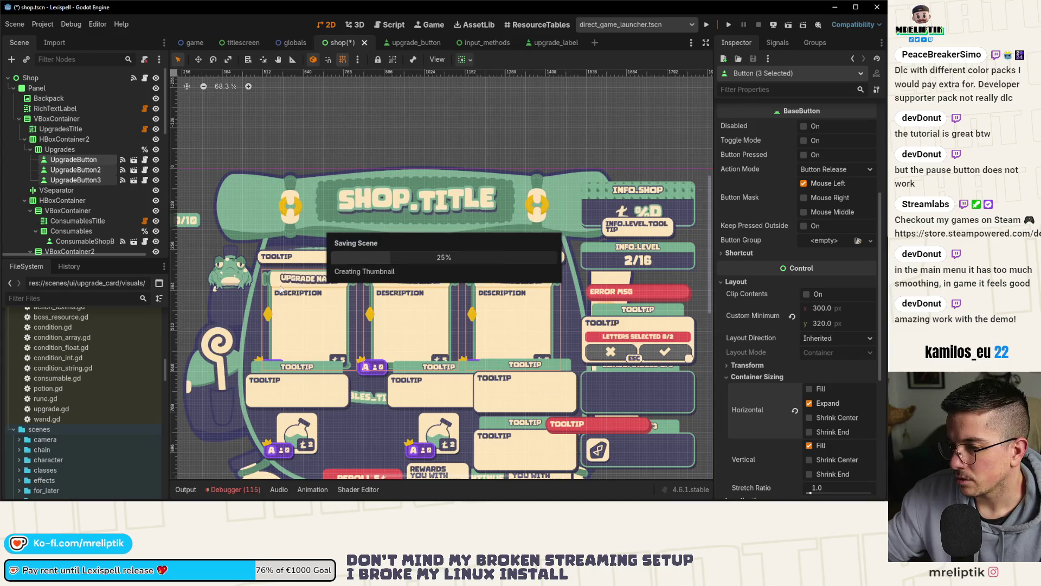
click(76, 181)
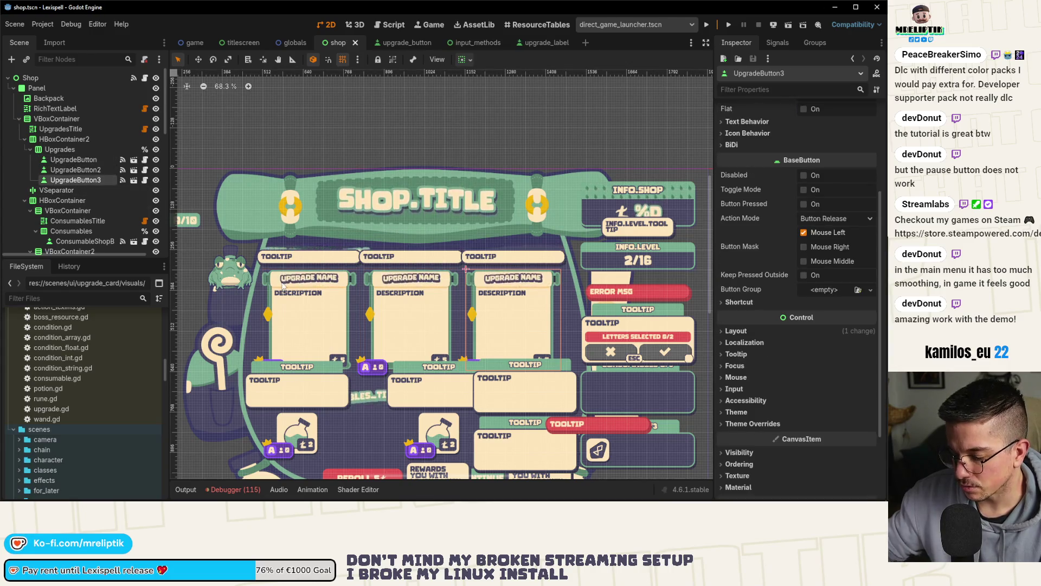
key(ctrl+s)
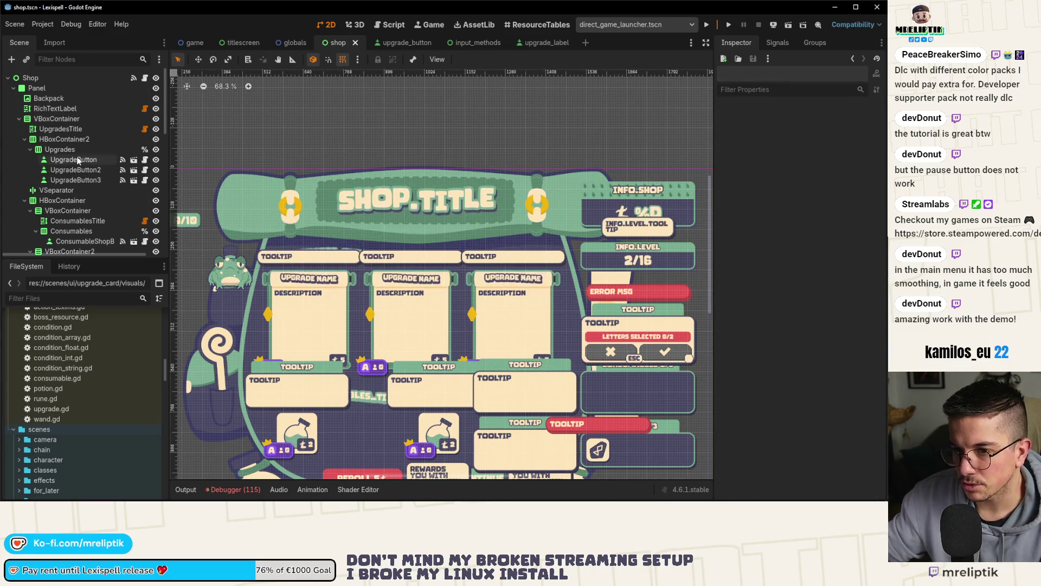
- Reselect all three upgrade buttons and review their container sizing flags
click(73, 160)
shift+click(74, 180)
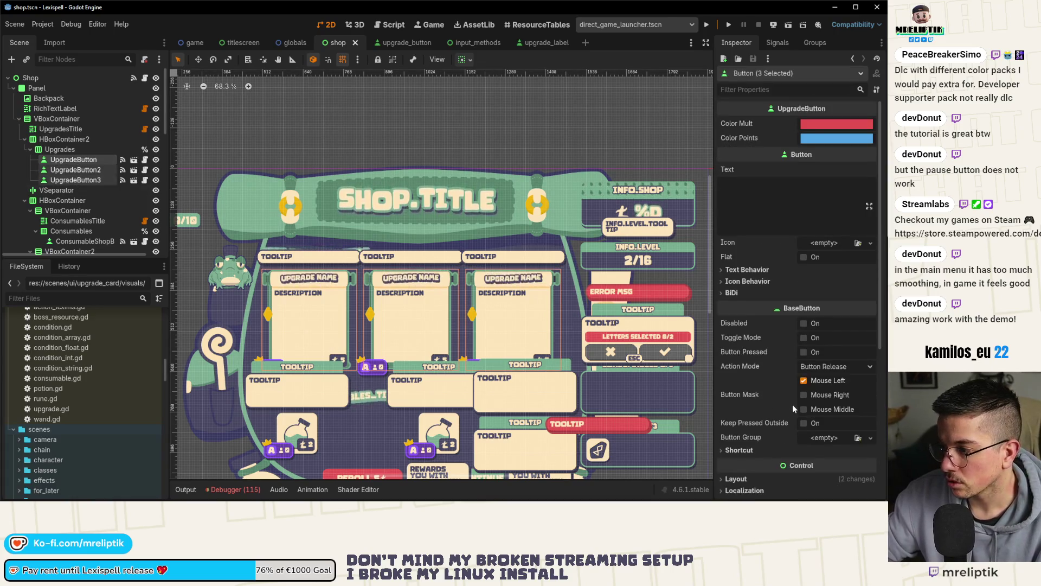
scroll(763, 352, down, 5)
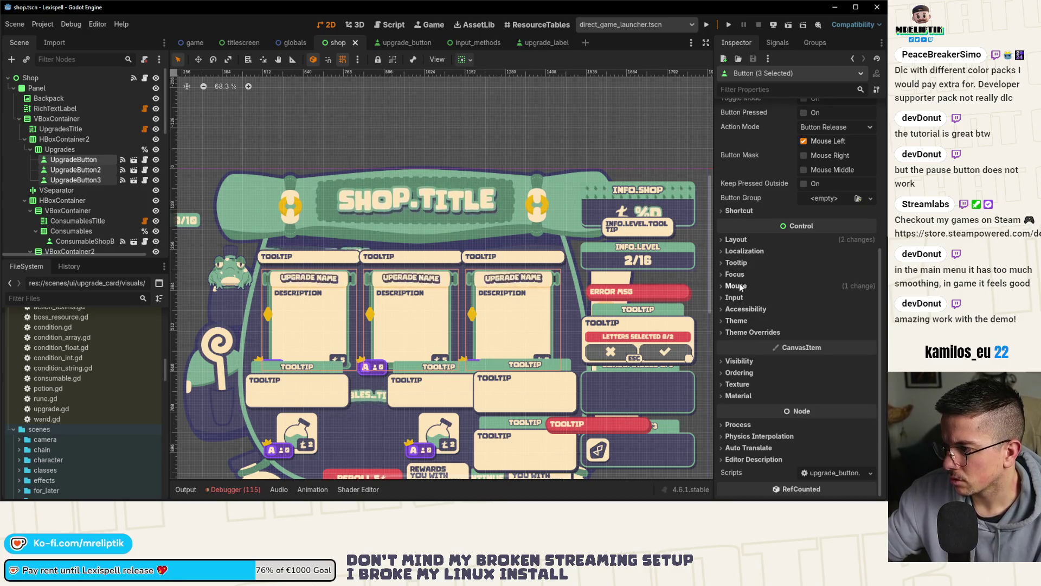
click(736, 240)
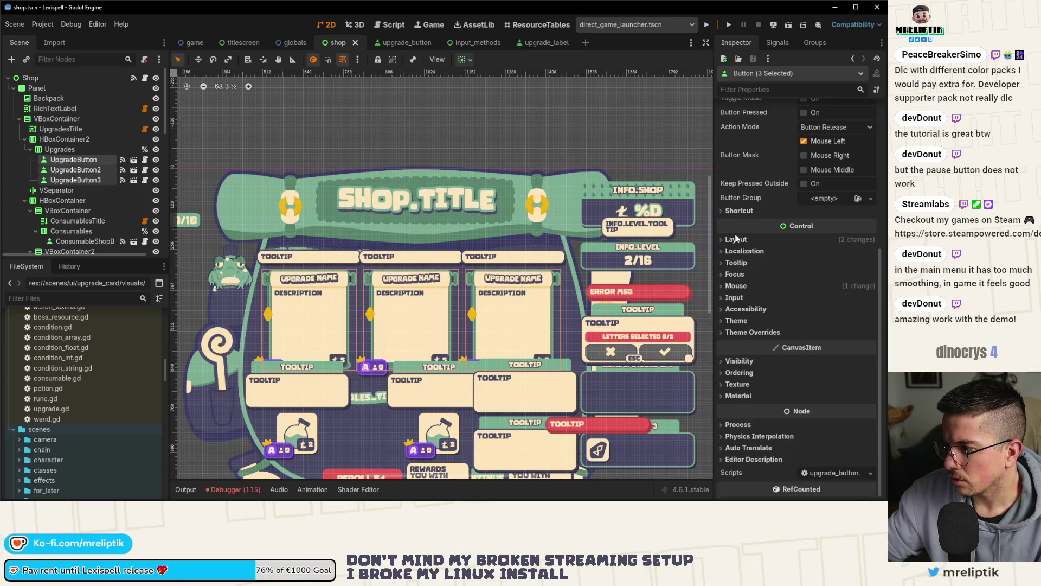
click(757, 335)
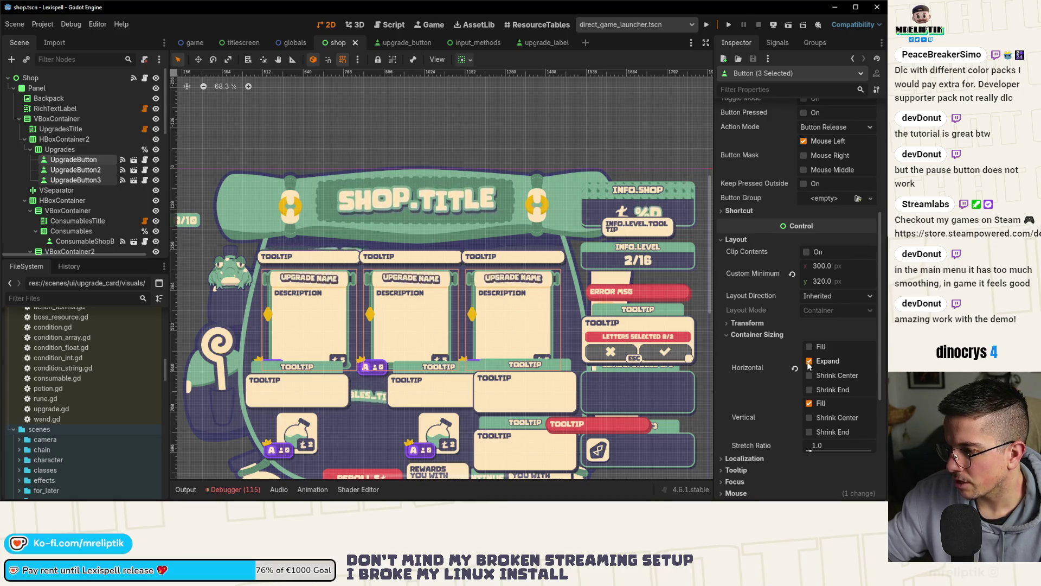
click(82, 241)
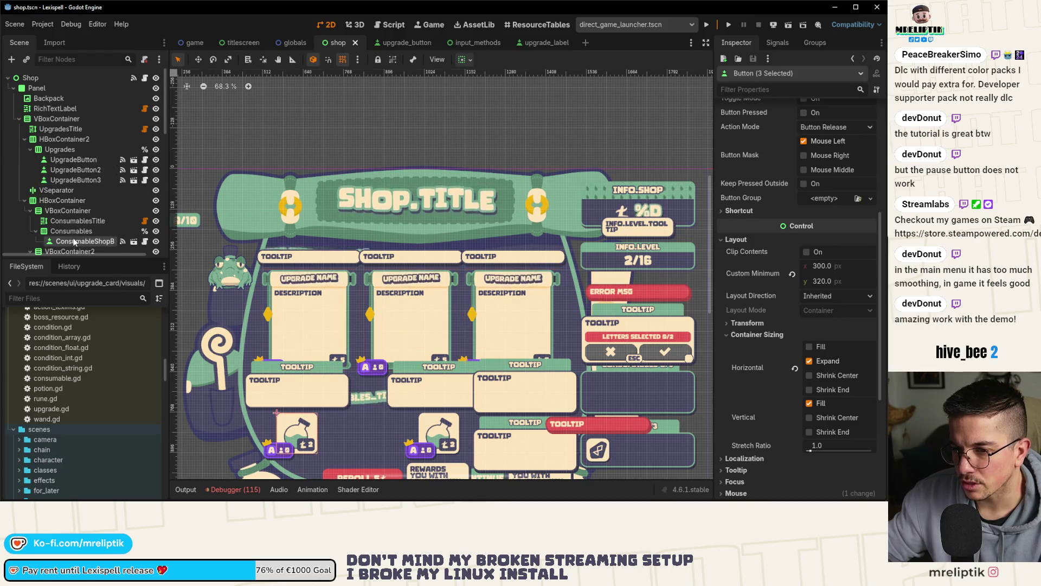
click(745, 347)
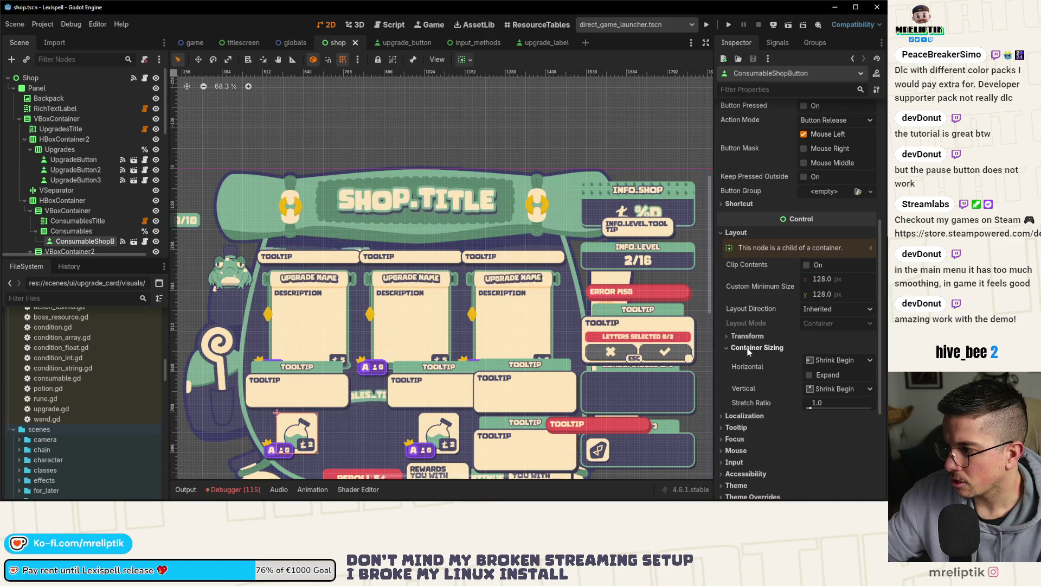
click(823, 361)
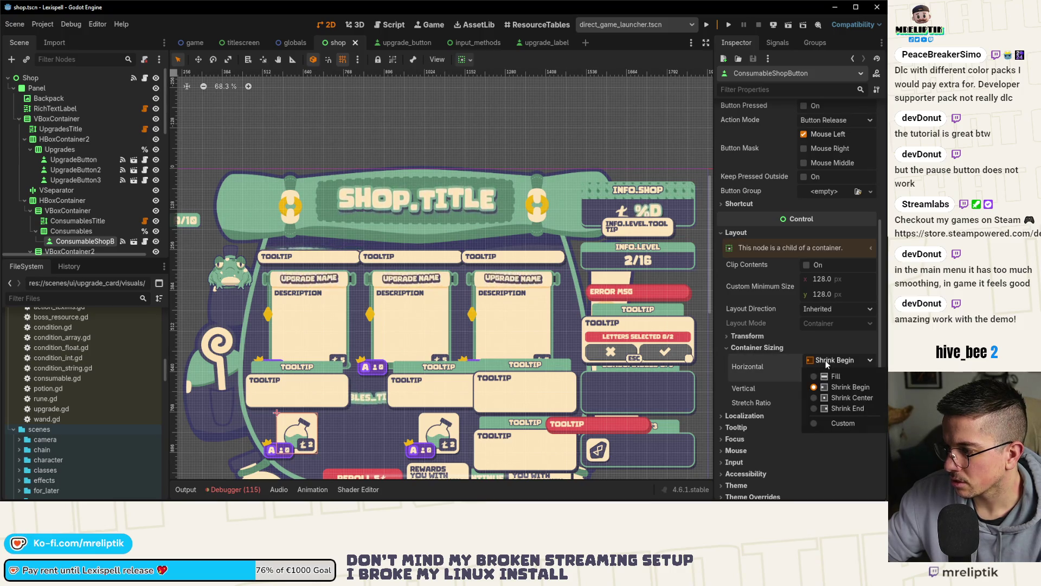
click(826, 360)
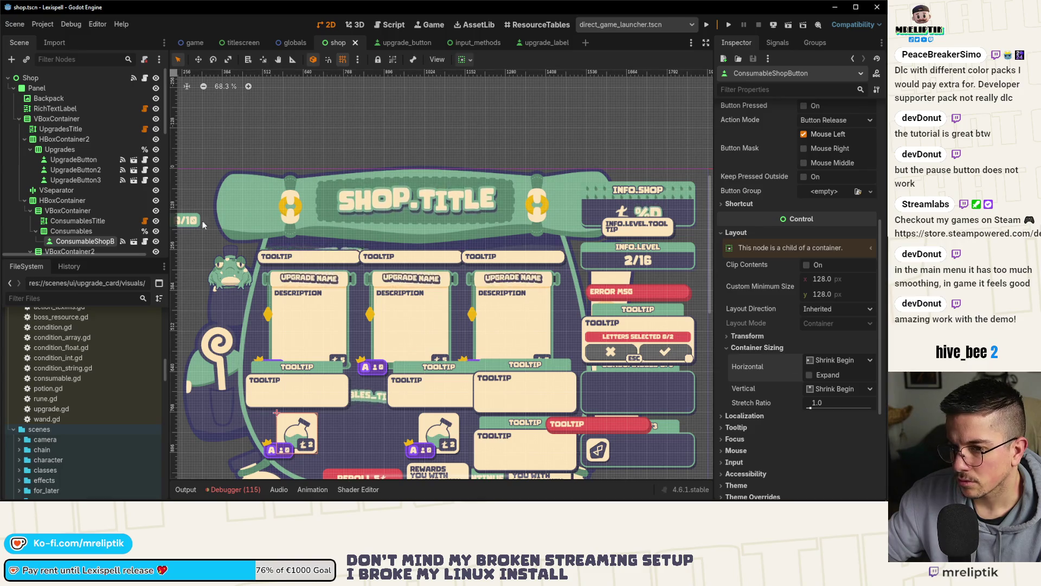
click(72, 232)
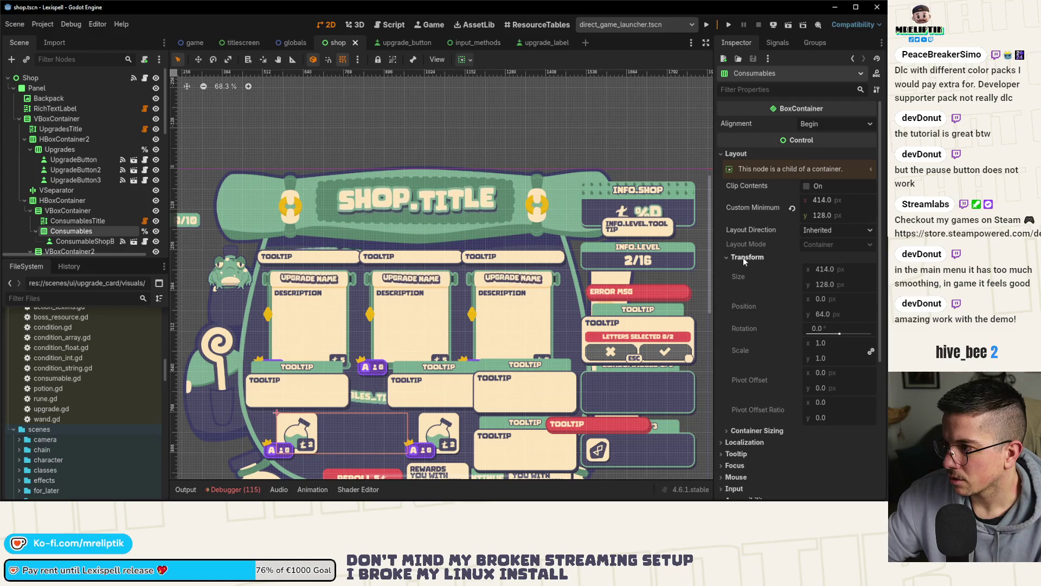
scroll(767, 321, down, 3)
click(749, 333)
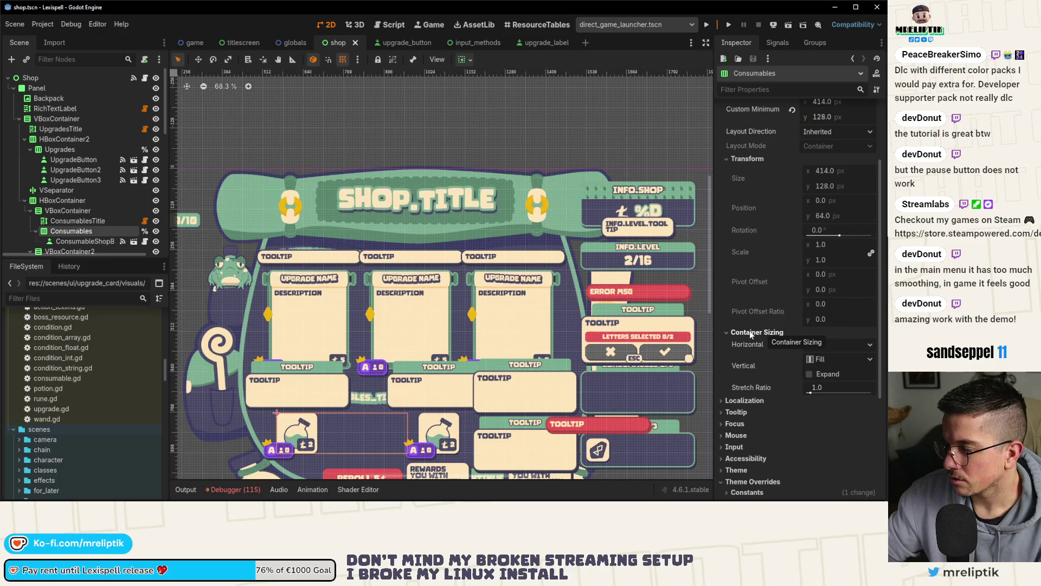
click(750, 331)
click(61, 140)
click(53, 150)
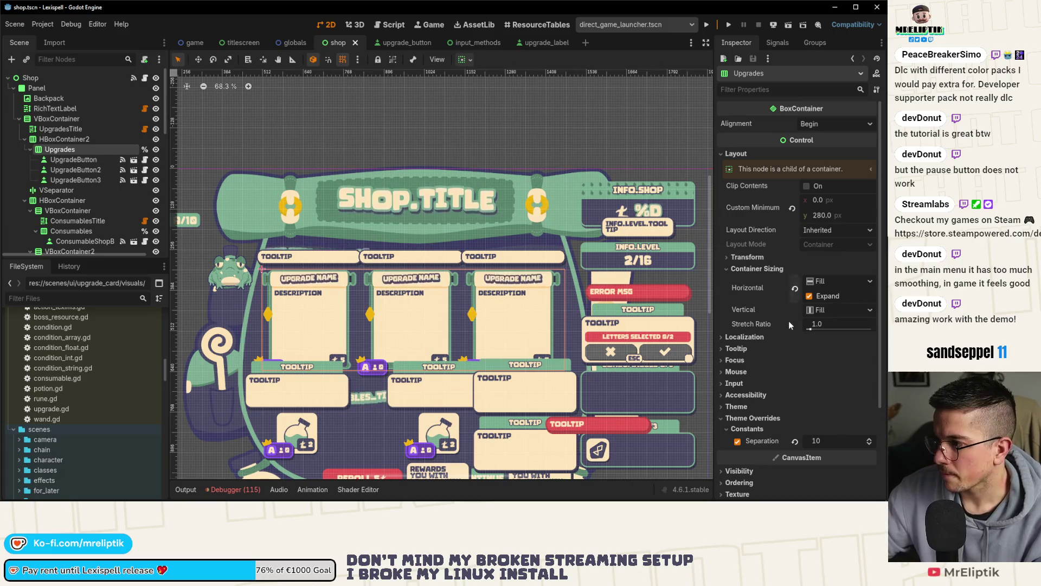
click(810, 297)
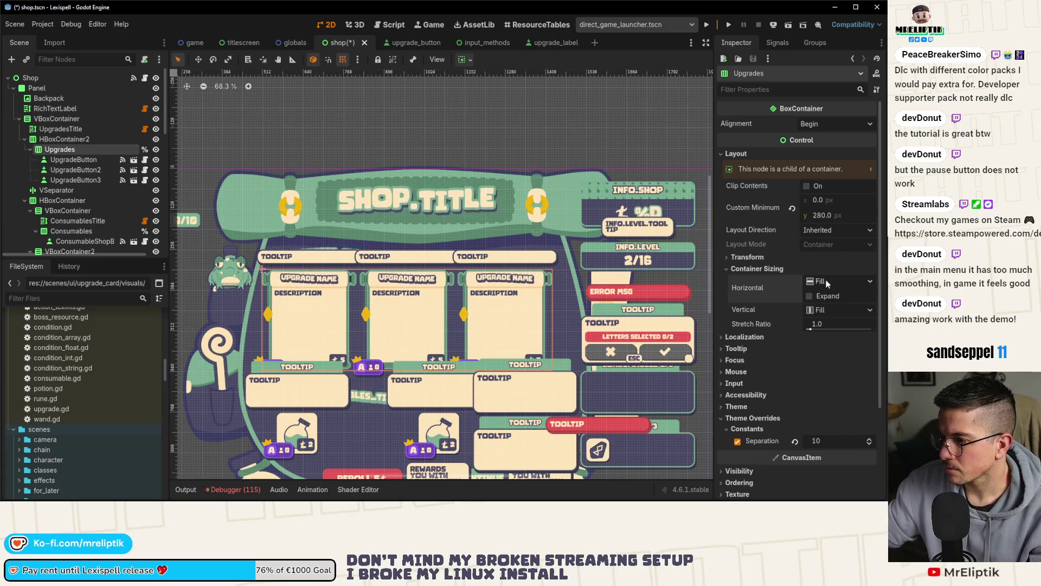
click(816, 288)
click(813, 297)
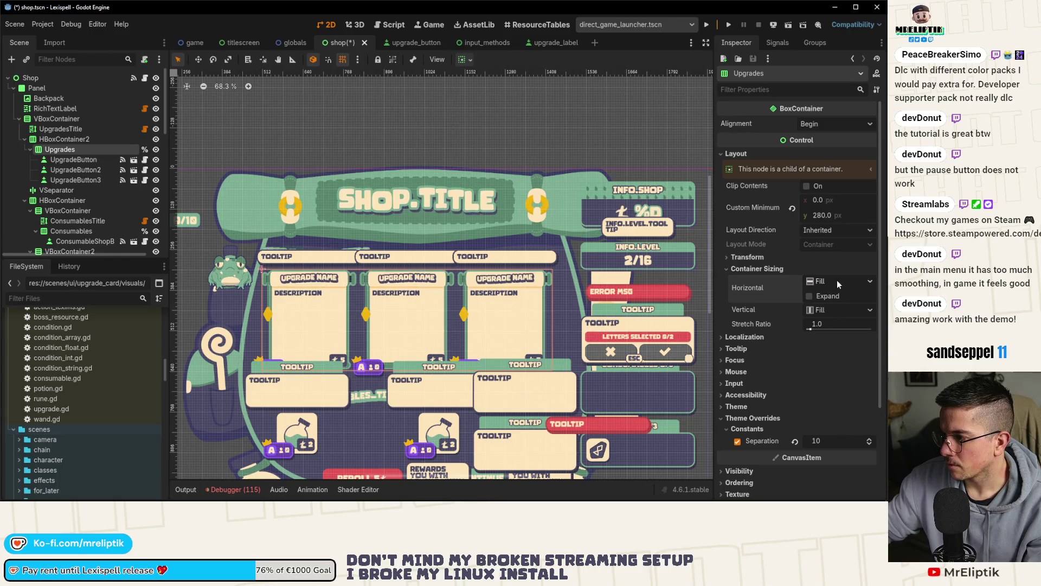
click(812, 300)
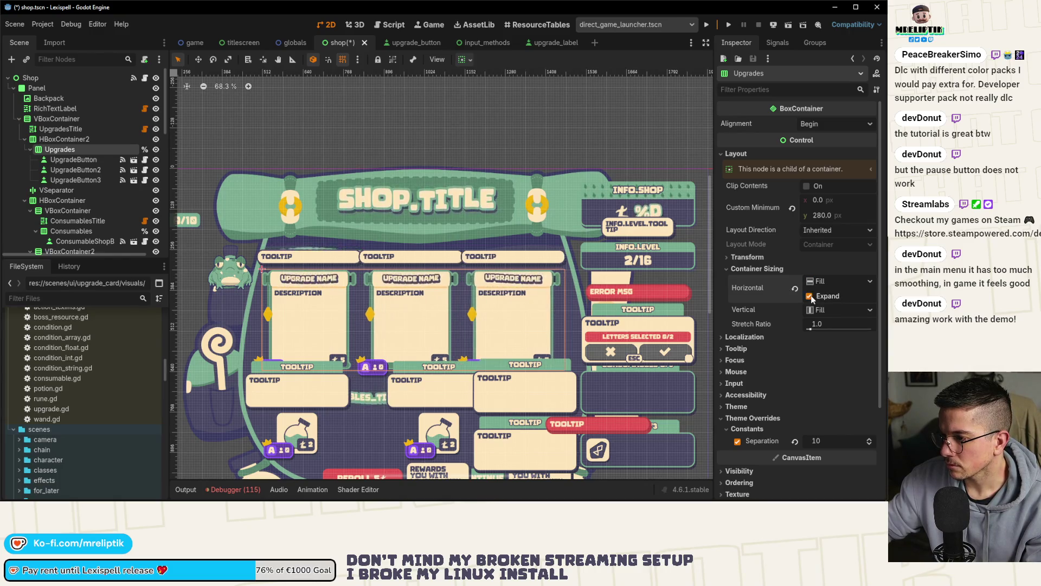
click(810, 296)
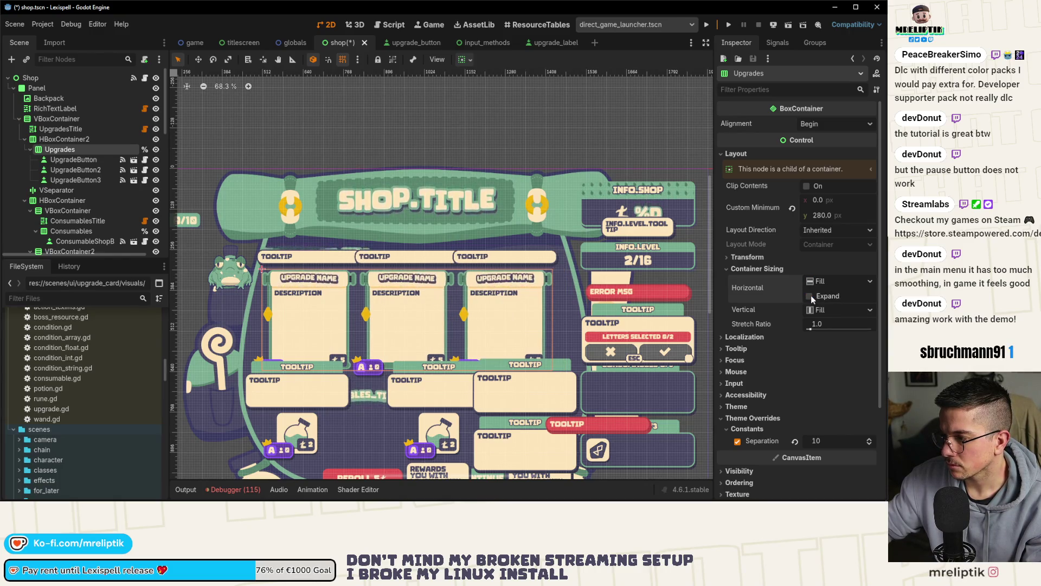
click(810, 297)
click(61, 139)
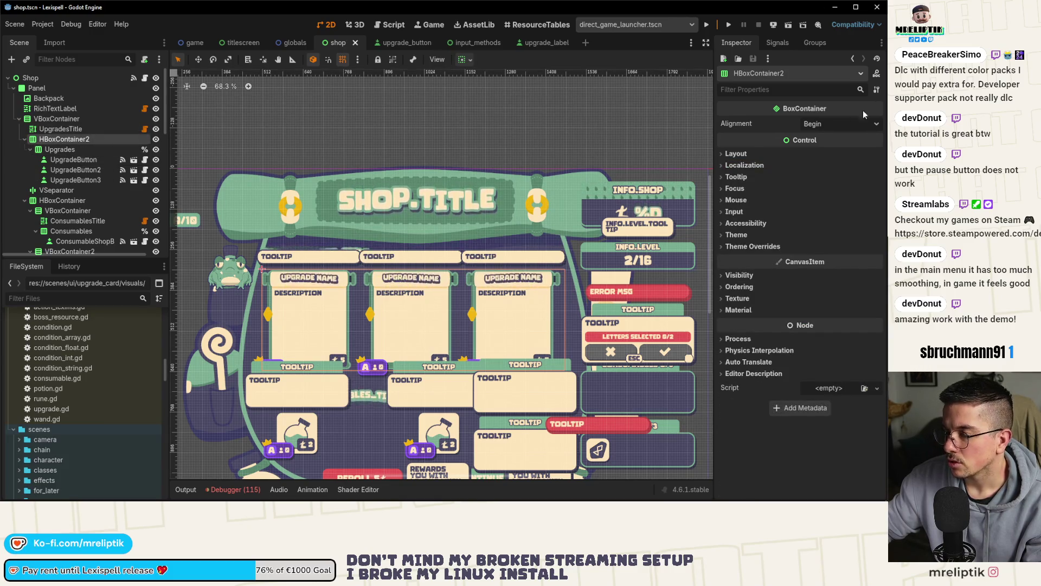
- Center the contents of HBoxContainer2
click(823, 124)
click(824, 153)
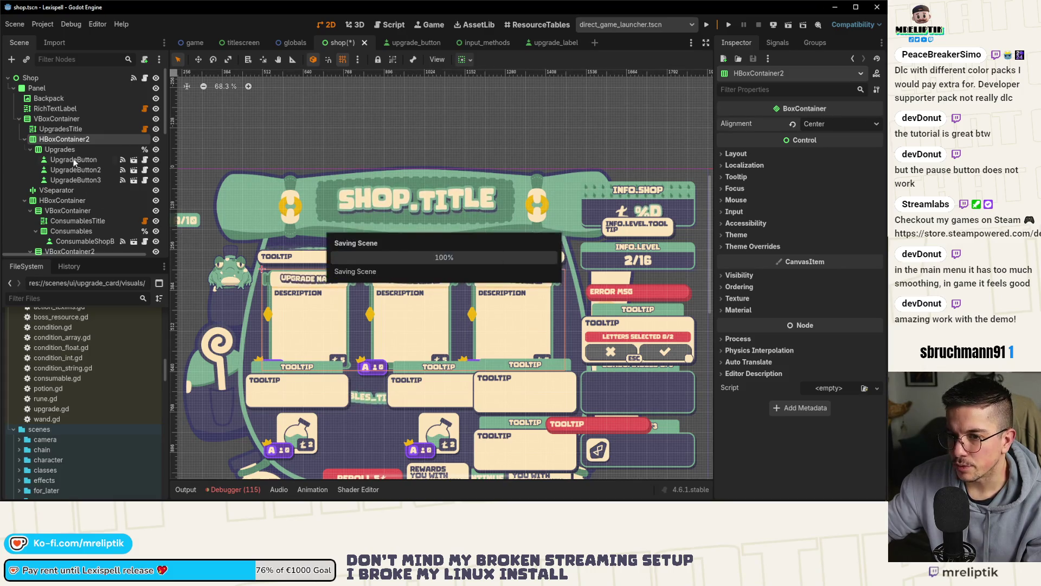
click(60, 149)
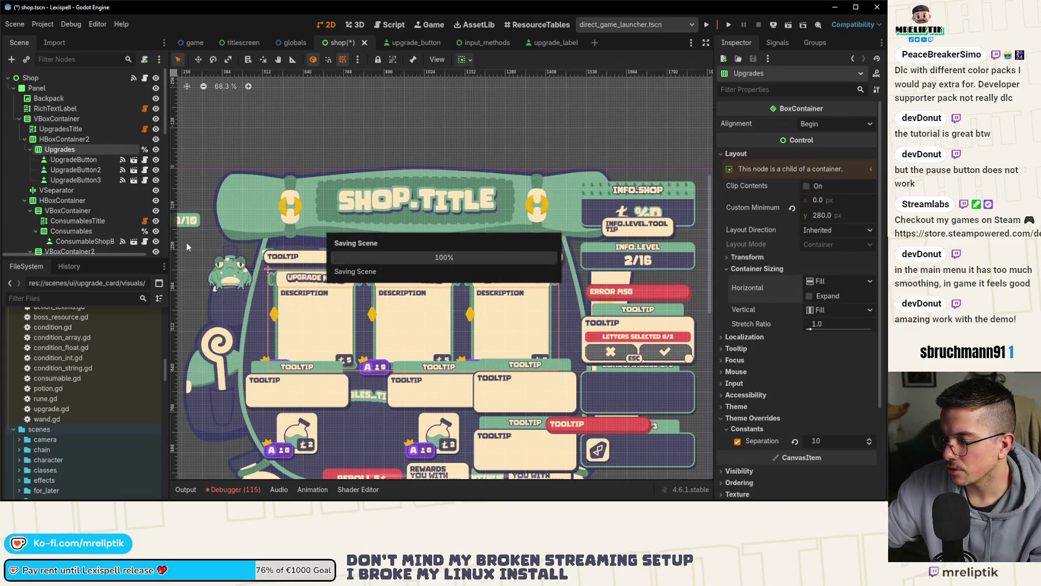
- Stop the three upgrade buttons expanding horizontally and save the scene
click(68, 160)
shift+click(59, 179)
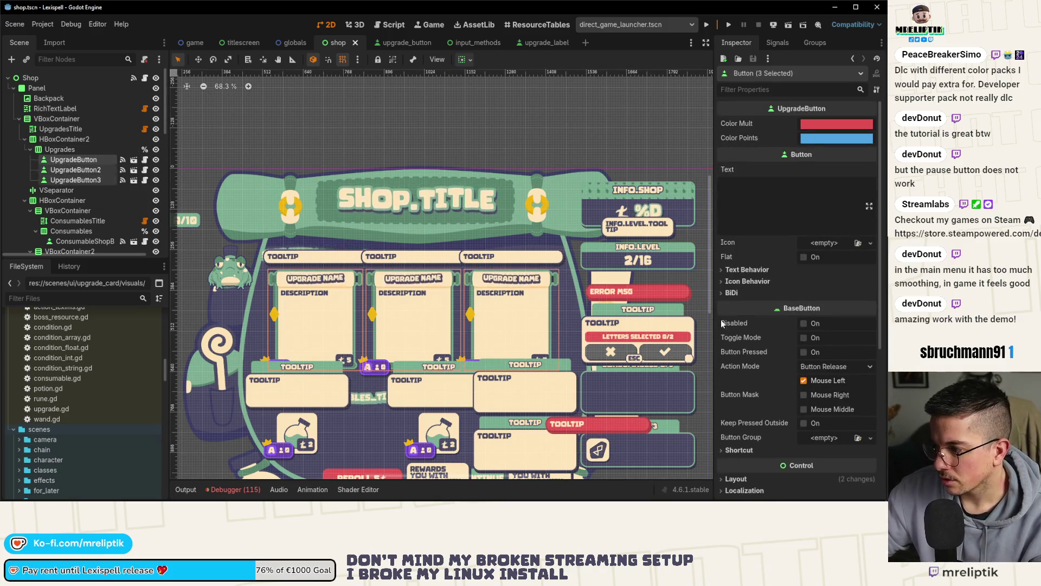
scroll(806, 259, up, 3)
scroll(806, 259, down, 3)
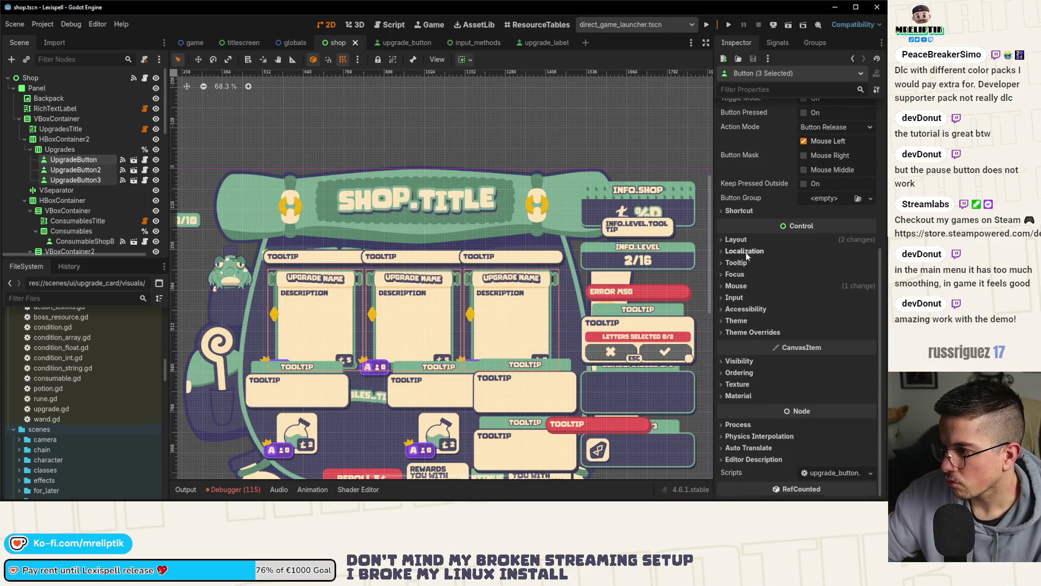
click(738, 240)
click(759, 334)
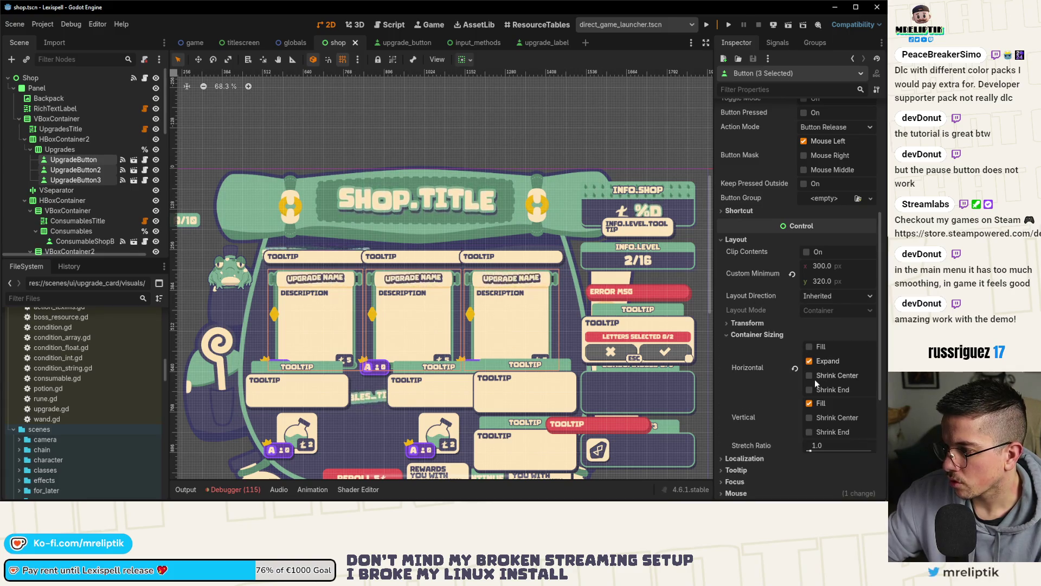
click(809, 361)
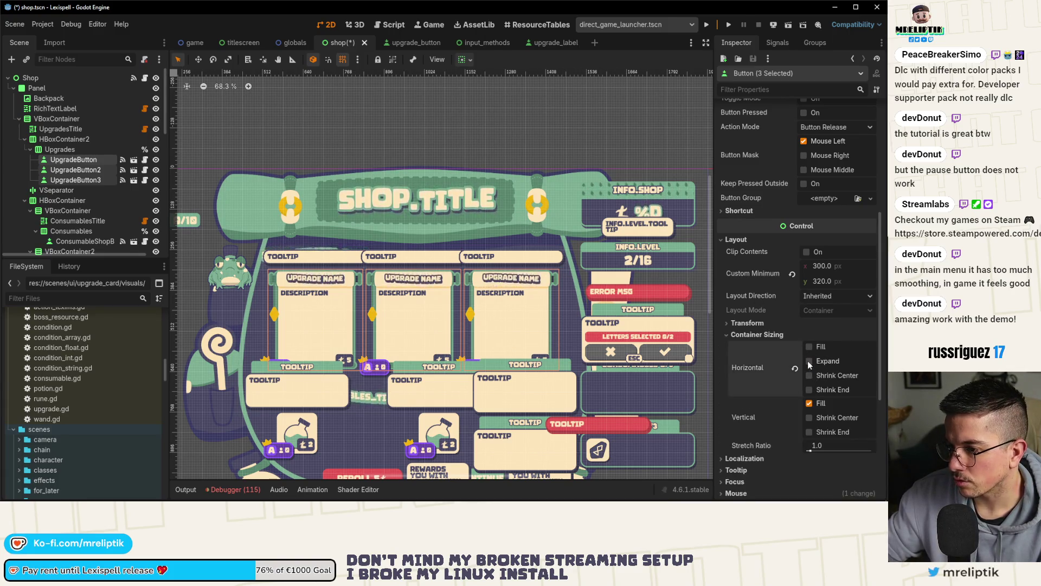
key(ctrl+s)
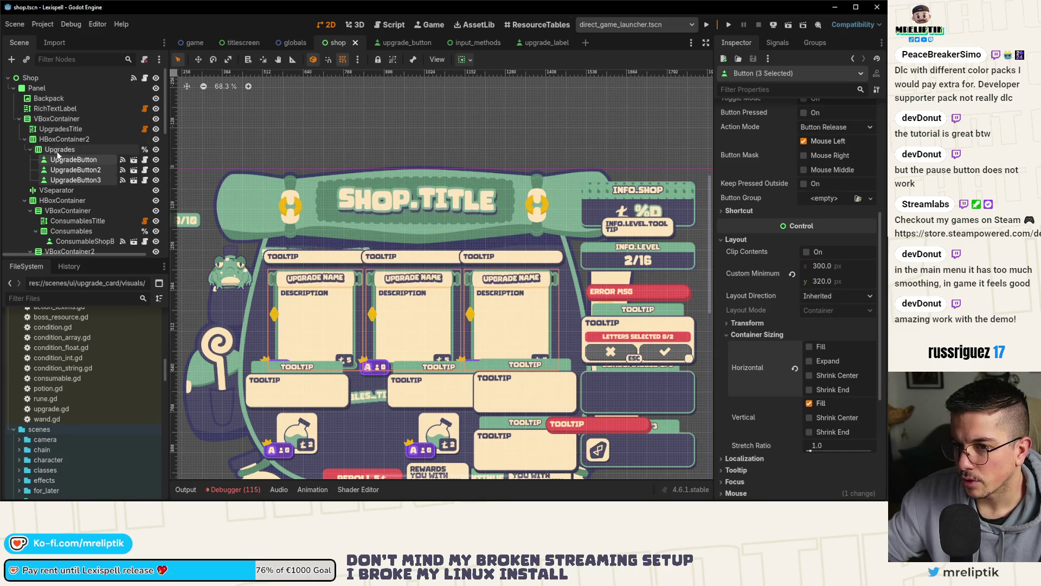
- Set the Upgrades container's card separation to 15 and save
click(60, 149)
click(833, 441)
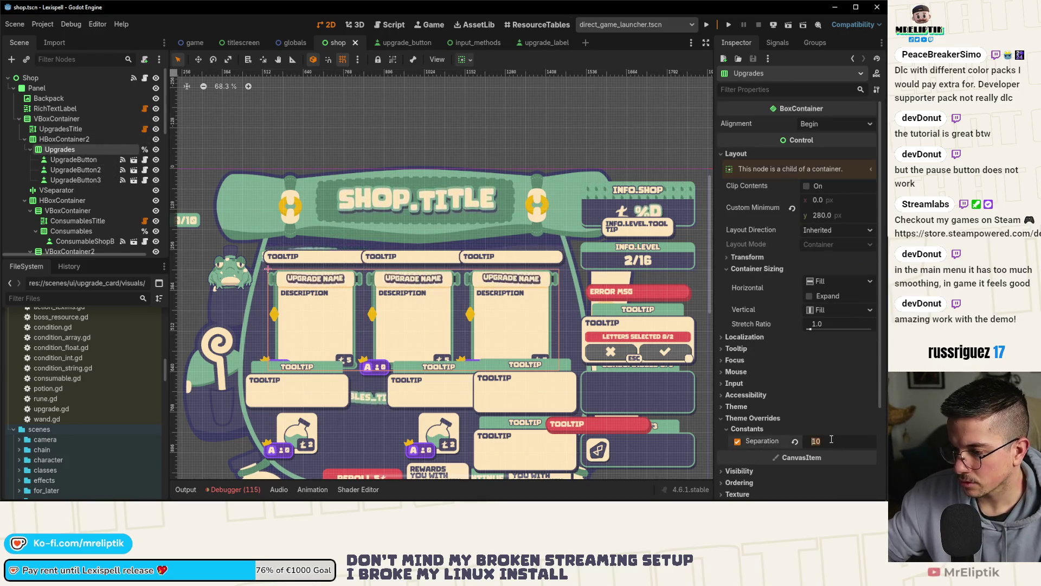
text(15)
key(Return)
key(ctrl+s)
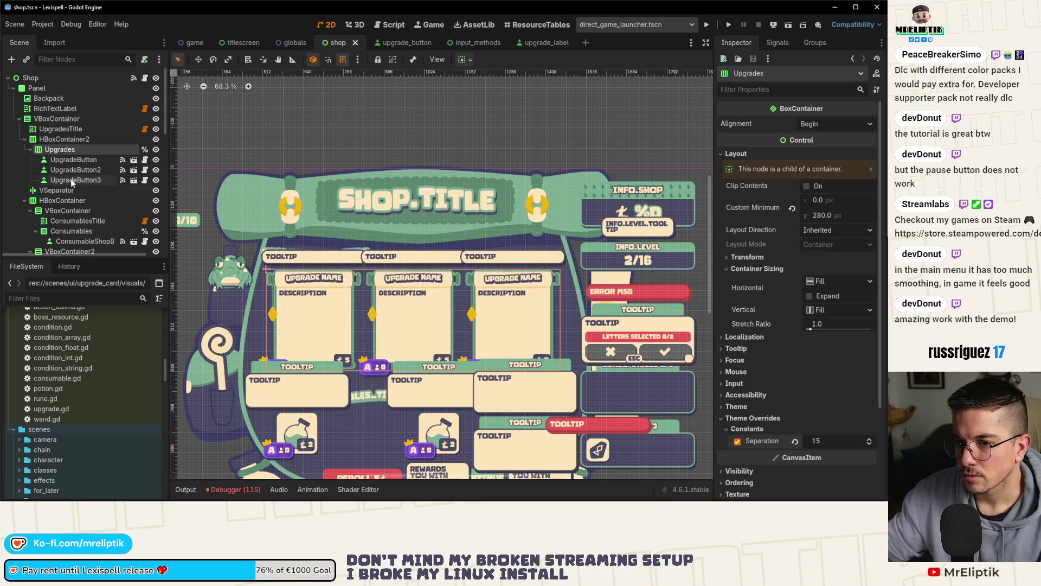
- Delete UpgradeButton3, leaving two upgrade cards
click(74, 180)
key(Delete)
key(Return)
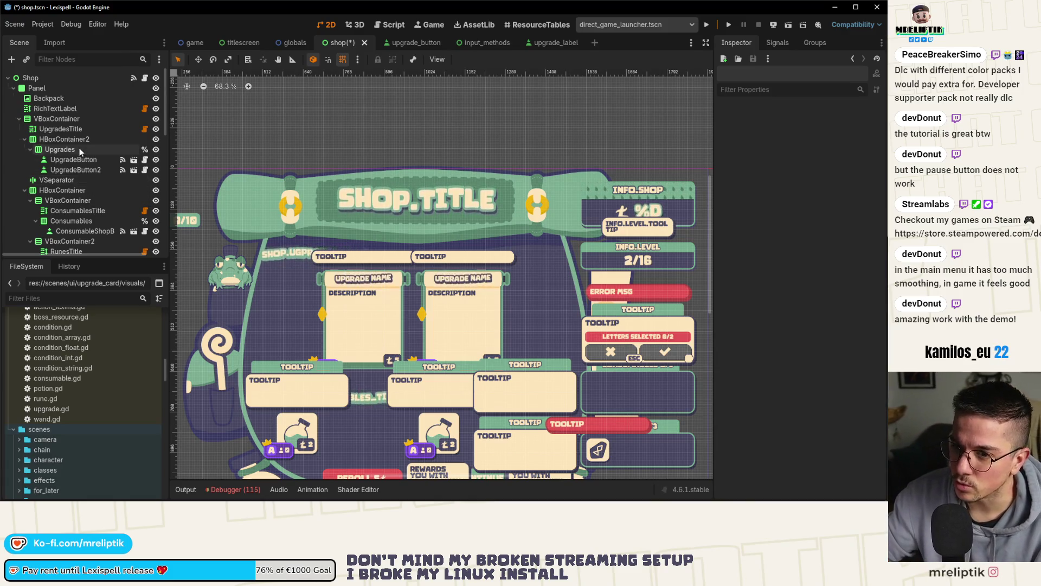
- Let Upgrades expand horizontally, duplicate UpgradeButton2 into a third card, and save
click(59, 149)
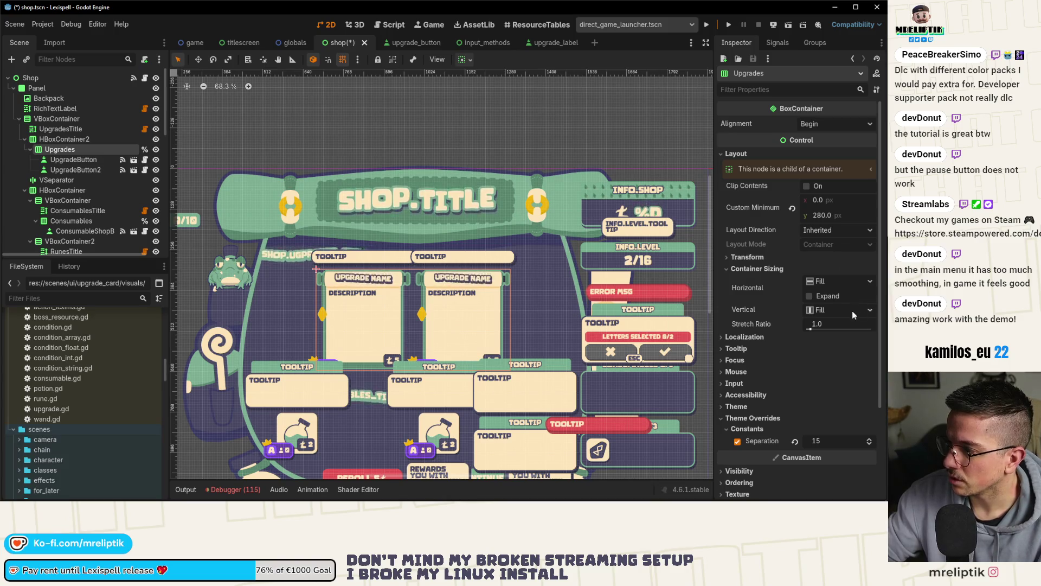
click(810, 296)
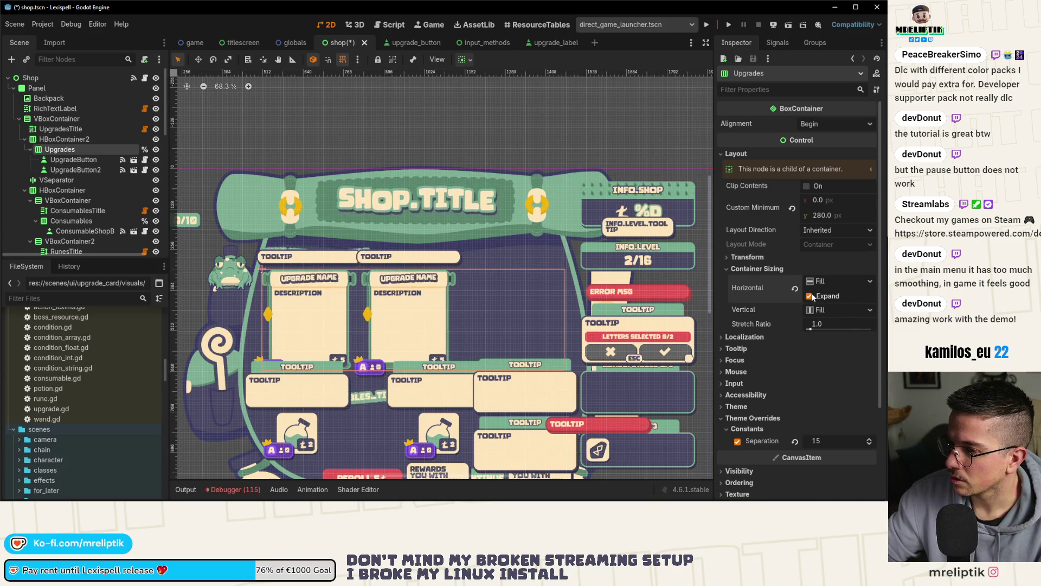
click(85, 170)
key(ctrl+d)
key(ctrl+s)
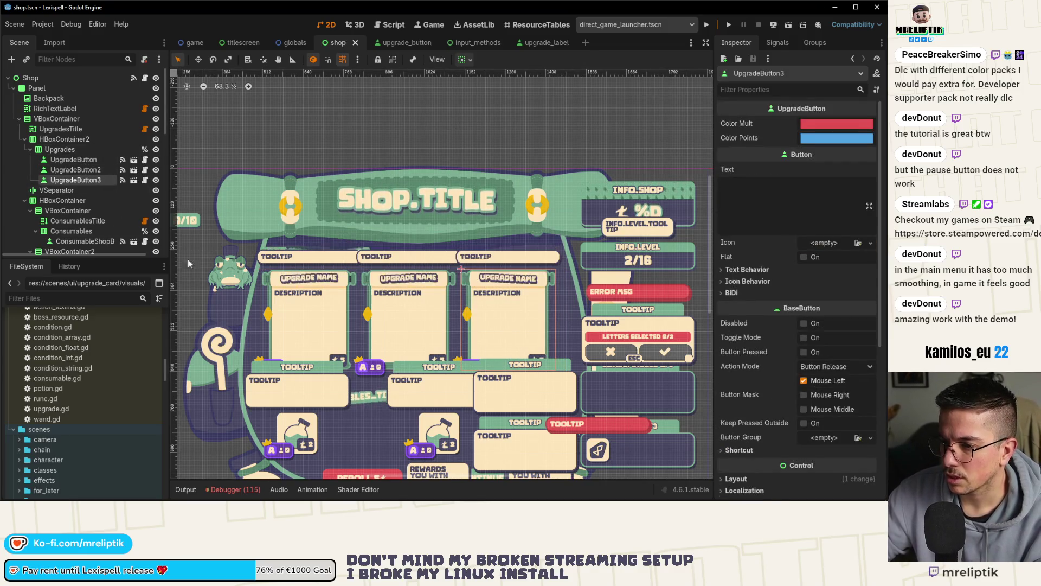
- Set the Upgrades card separation to 25
click(79, 145)
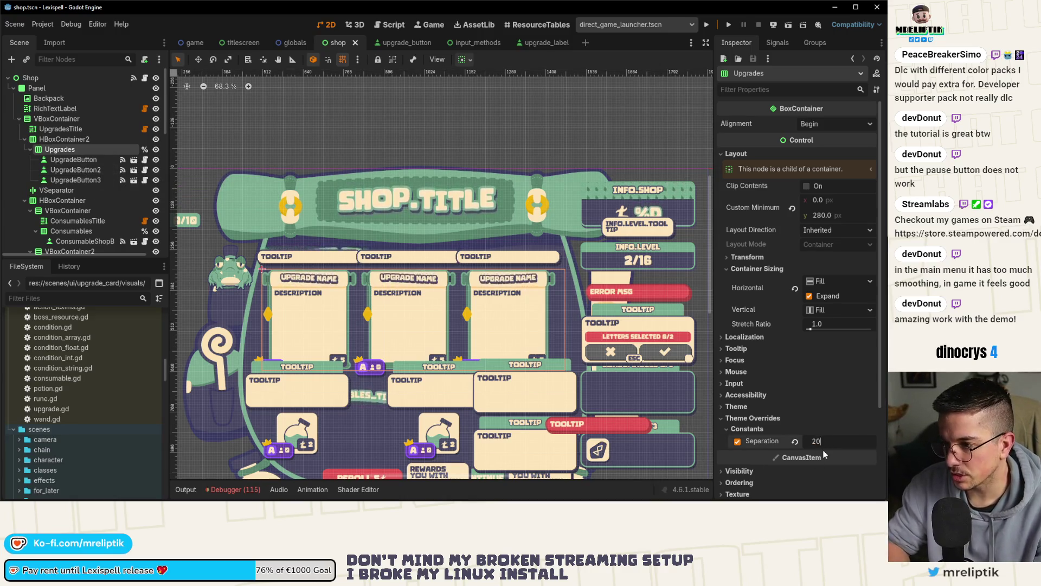
key(Return)
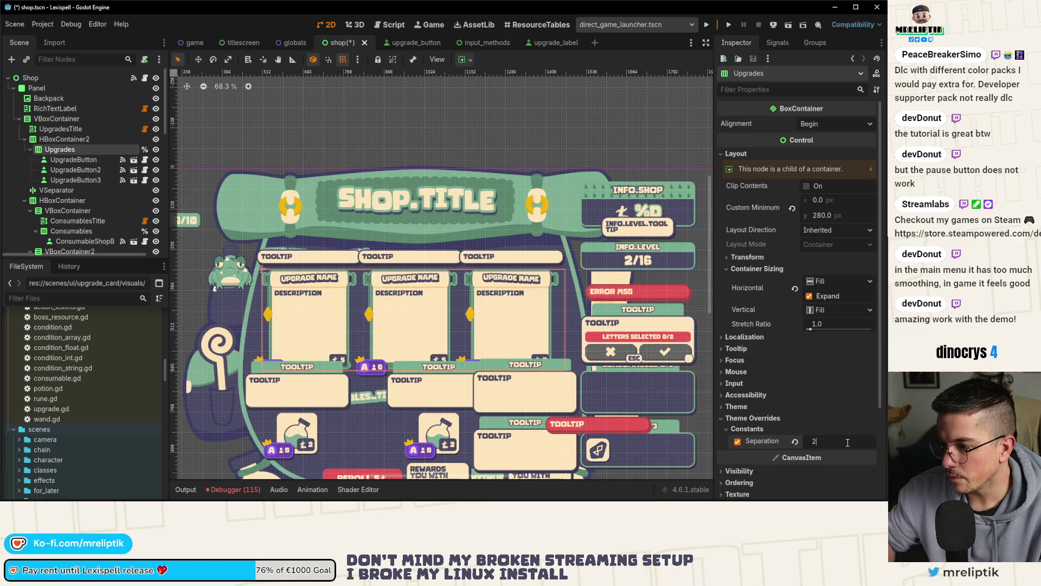
text(5)
key(Return)
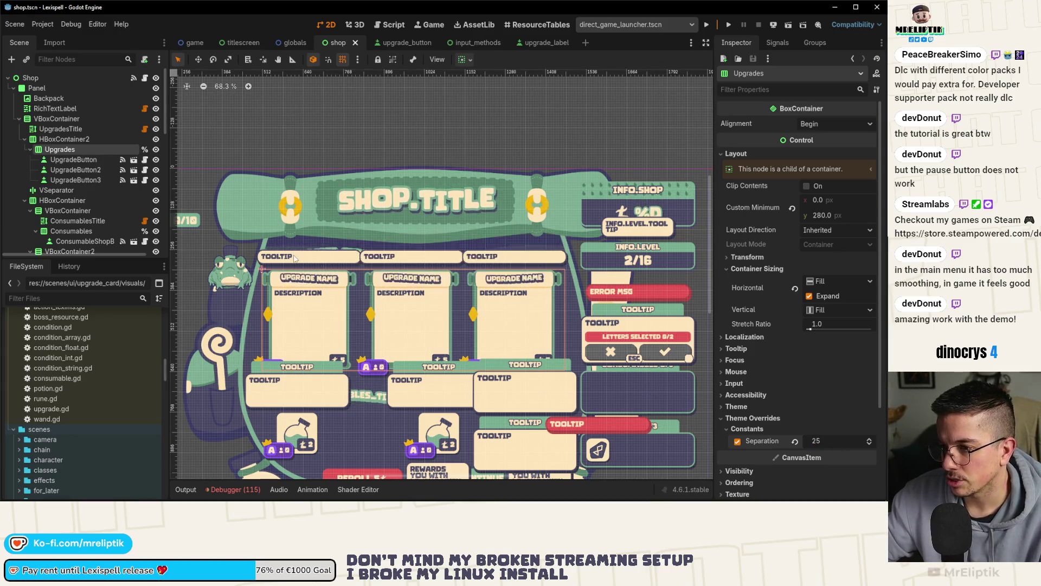
- Add a MarginContainer child node under HBoxContainer2
click(58, 139)
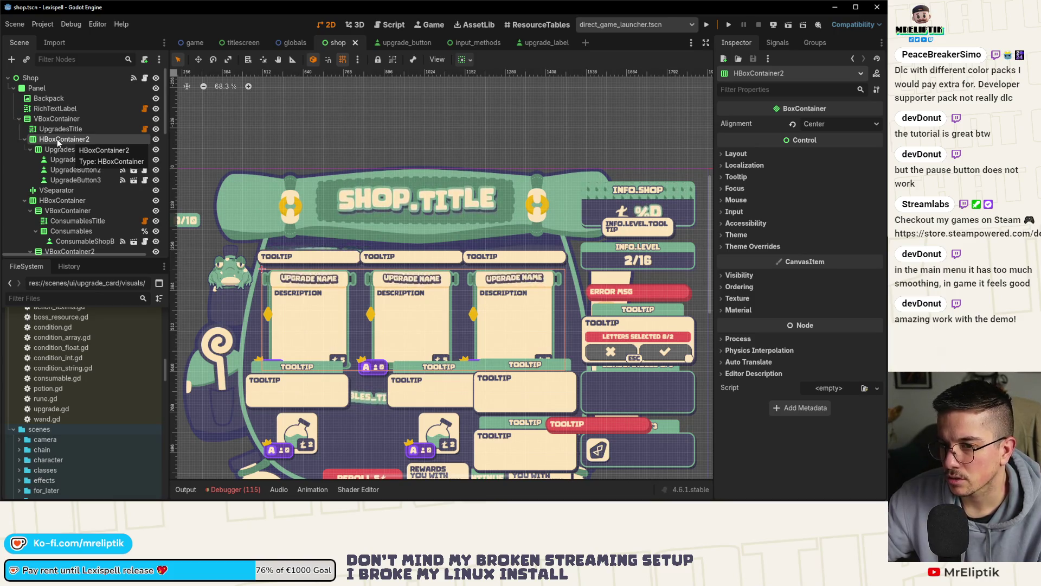
right_click(59, 142)
click(102, 147)
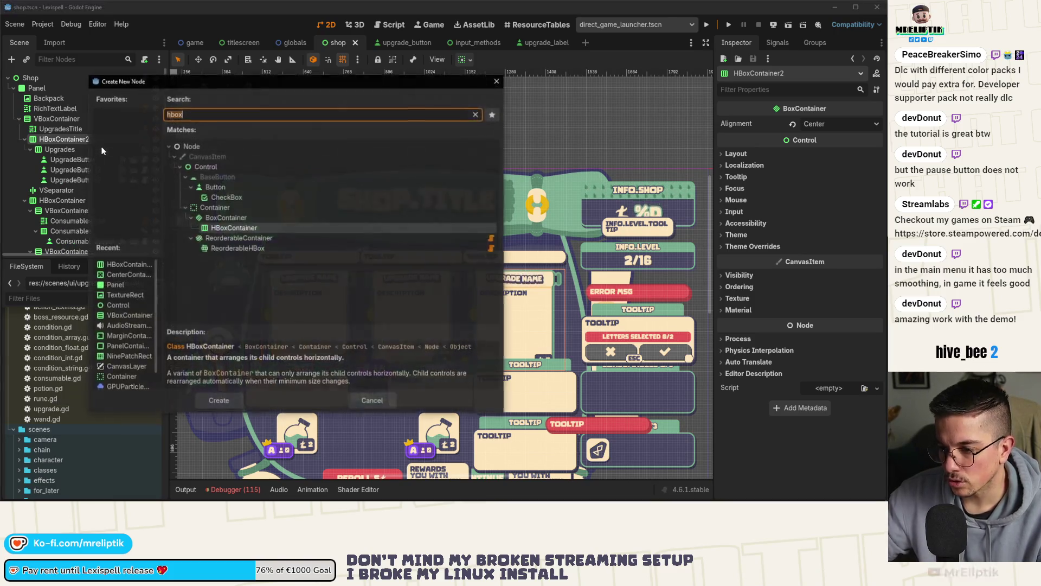
text(margin)
key(Return)
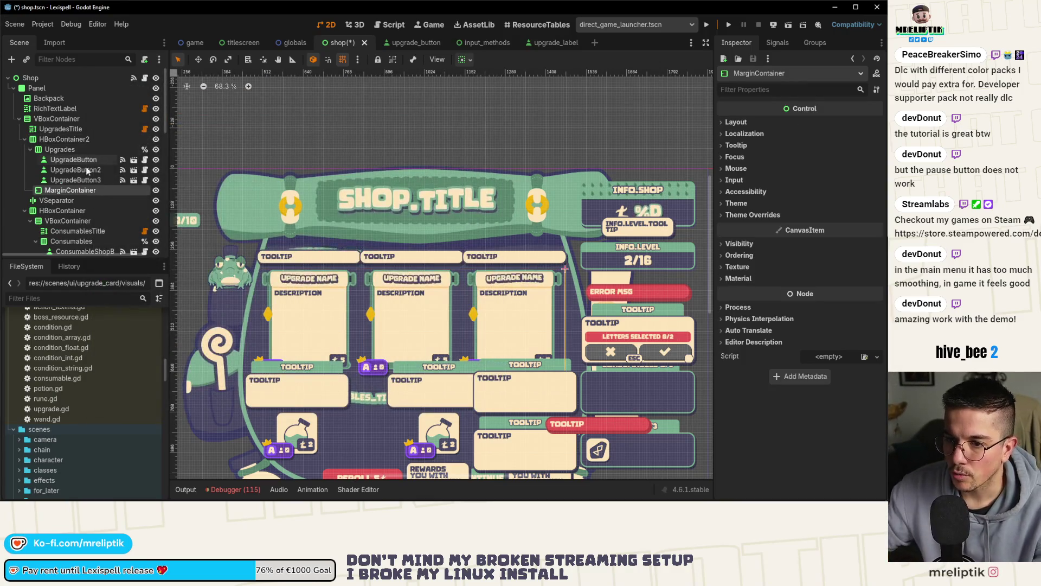
- Move Upgrades inside the MarginContainer and set its left margin constant to 10
drag(63, 148, 65, 150)
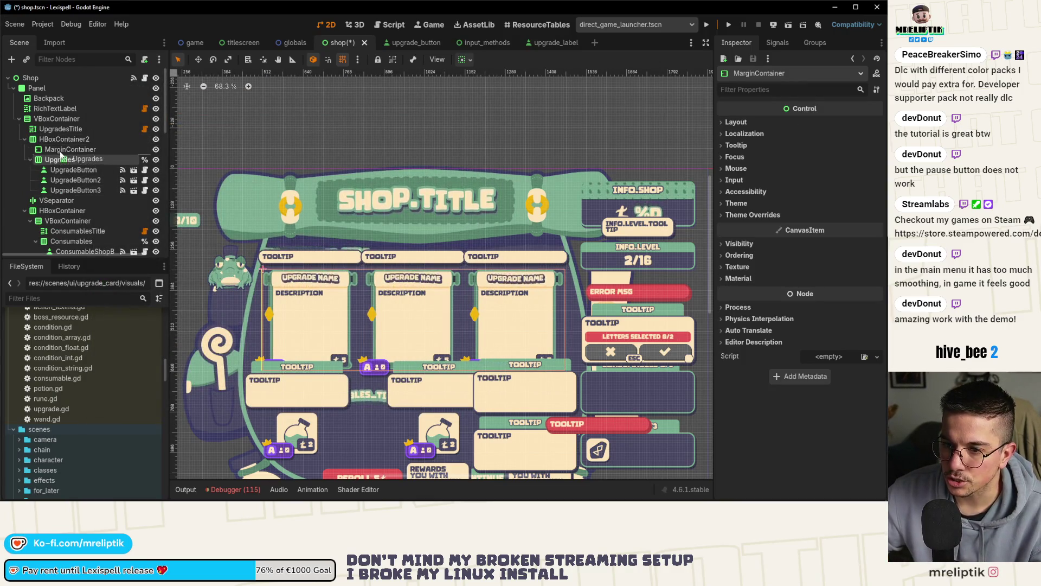
click(69, 152)
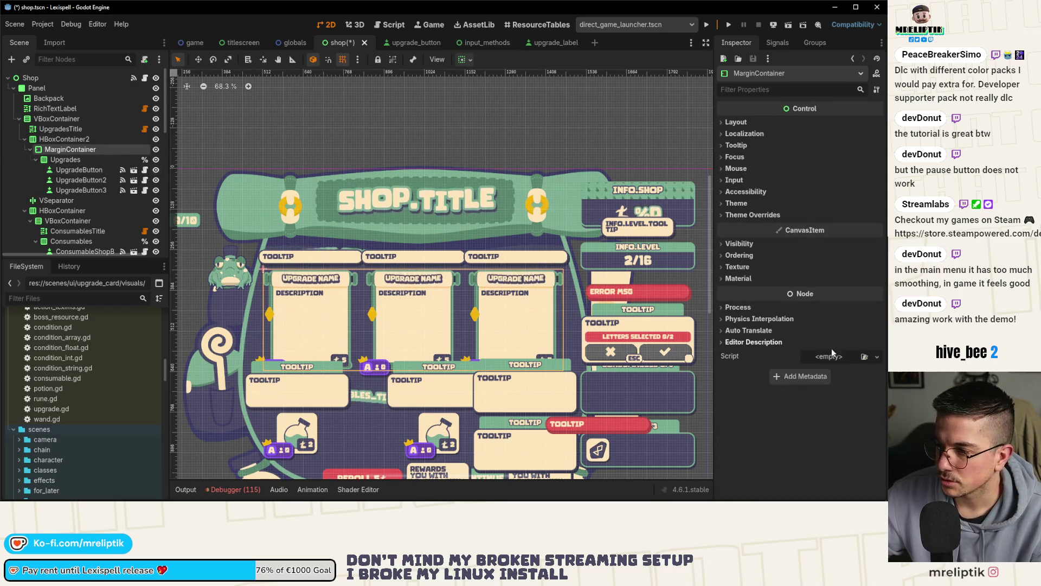
click(761, 216)
click(760, 225)
click(828, 237)
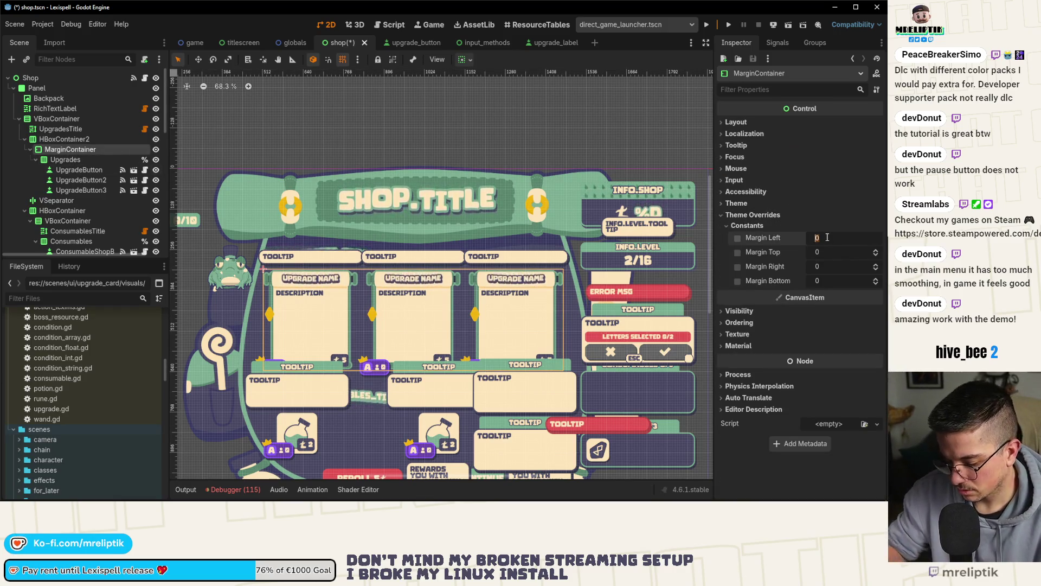
text(10)
key(Tab)
key(Tab)
key(Tab)
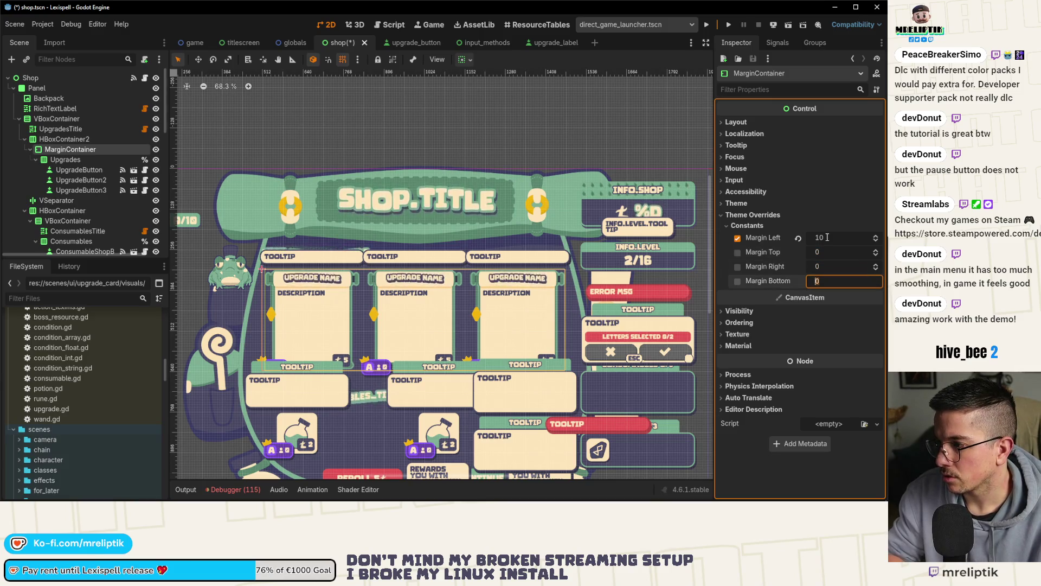
- Set the right margin to 10, keep the bottom margin at 0, and save
key(Return)
click(798, 281)
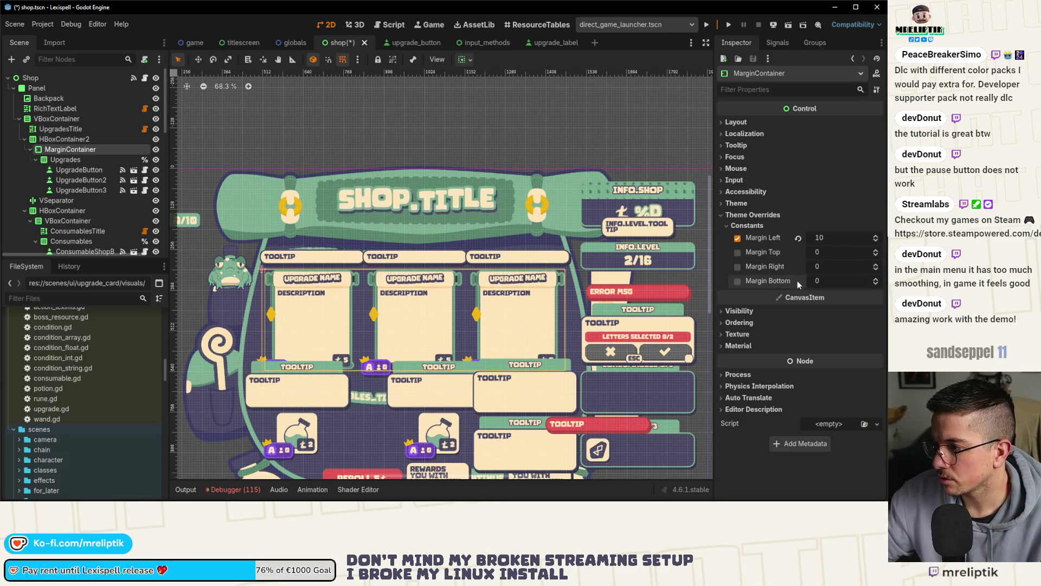
click(833, 266)
text(10)
key(Return)
key(ctrl+s)
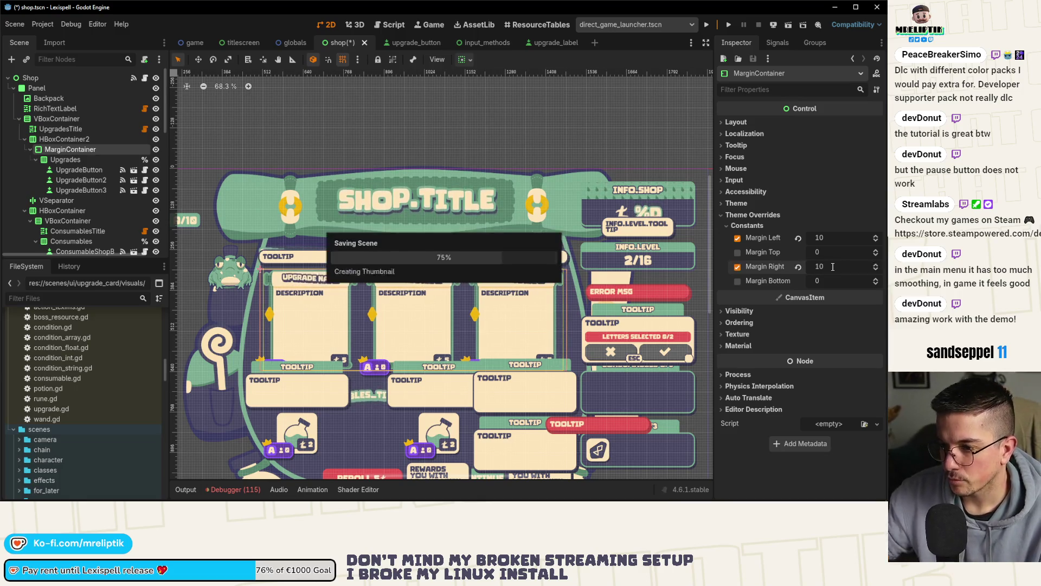
click(77, 160)
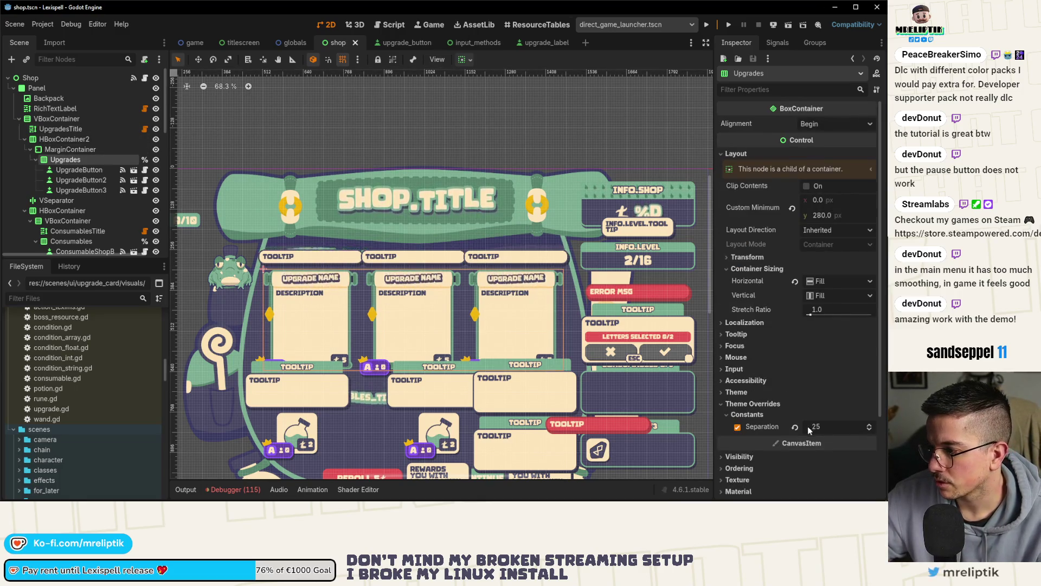
- Set the Upgrades card separation to 15
click(827, 426)
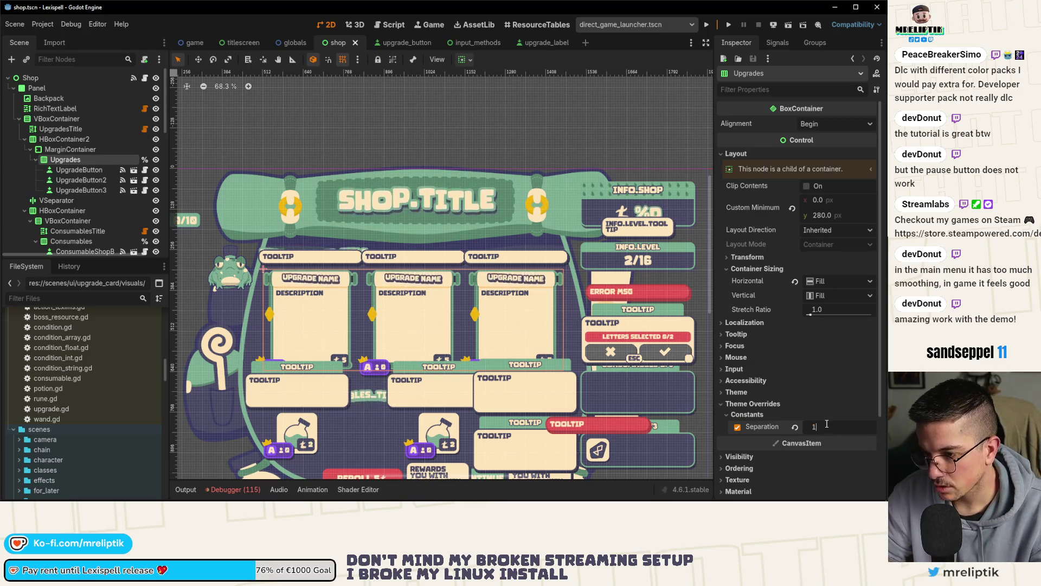
text(15)
key(Return)
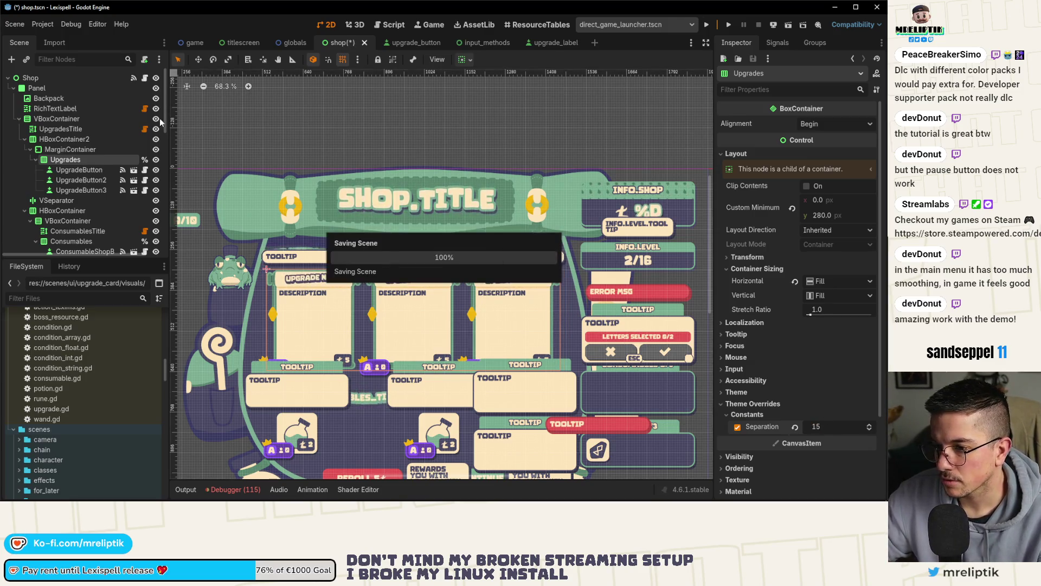
- Check the MarginContainer settings, delete the third upgrade button, then undo the deletion
click(90, 151)
click(86, 139)
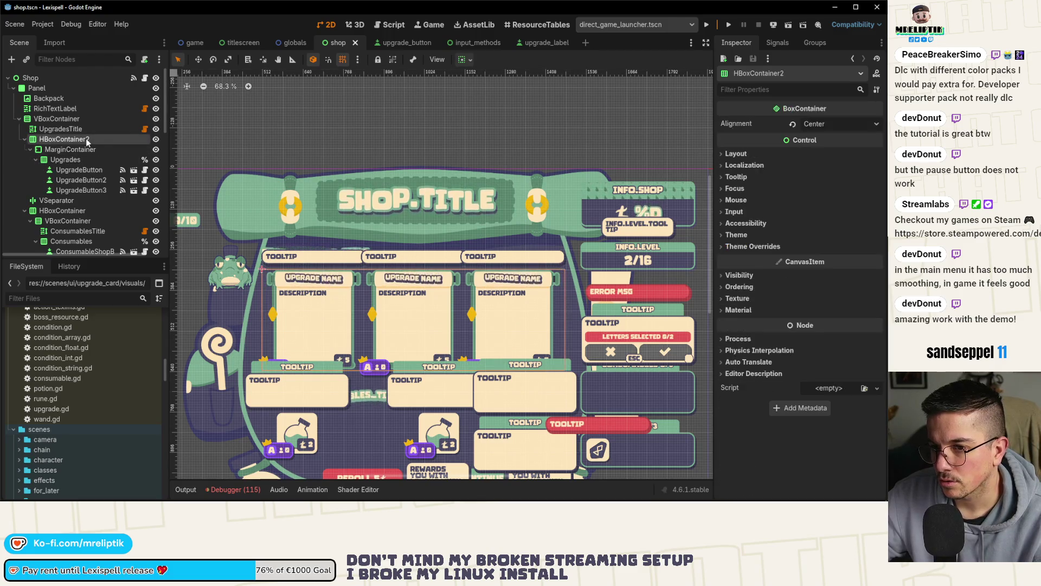
click(99, 150)
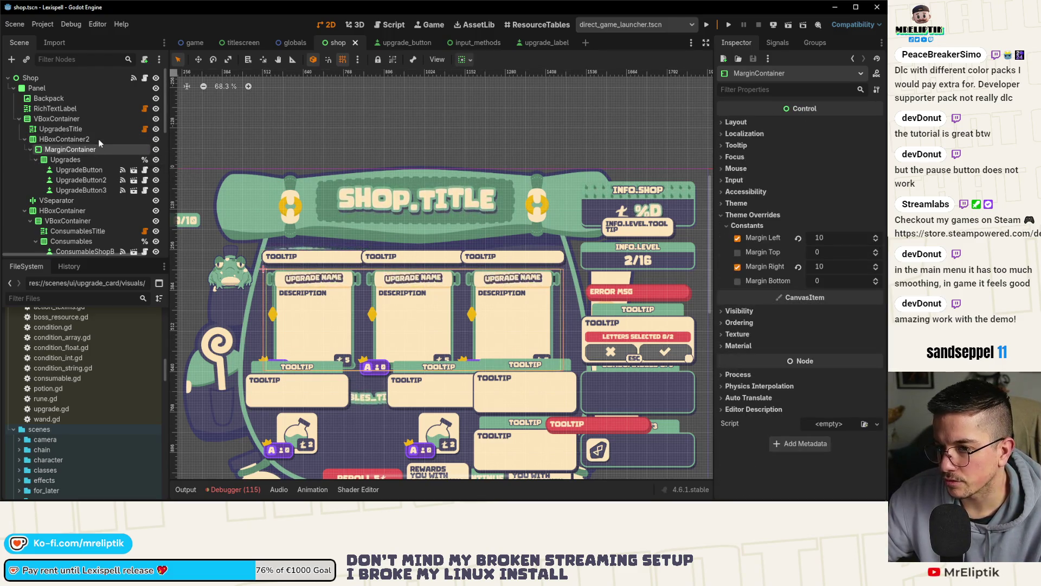
click(99, 139)
click(95, 150)
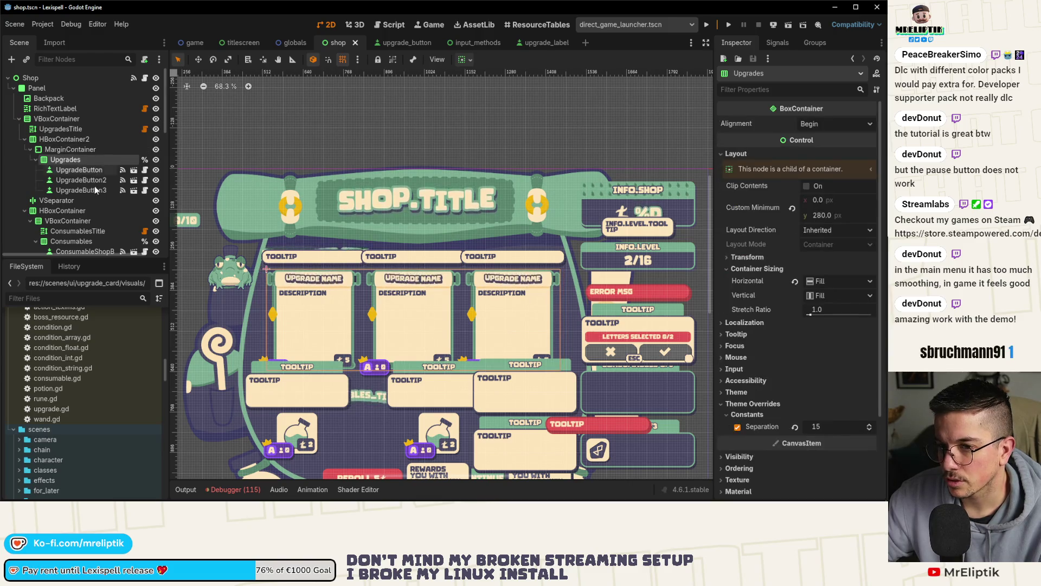
click(93, 180)
click(99, 190)
key(Delete)
key(Return)
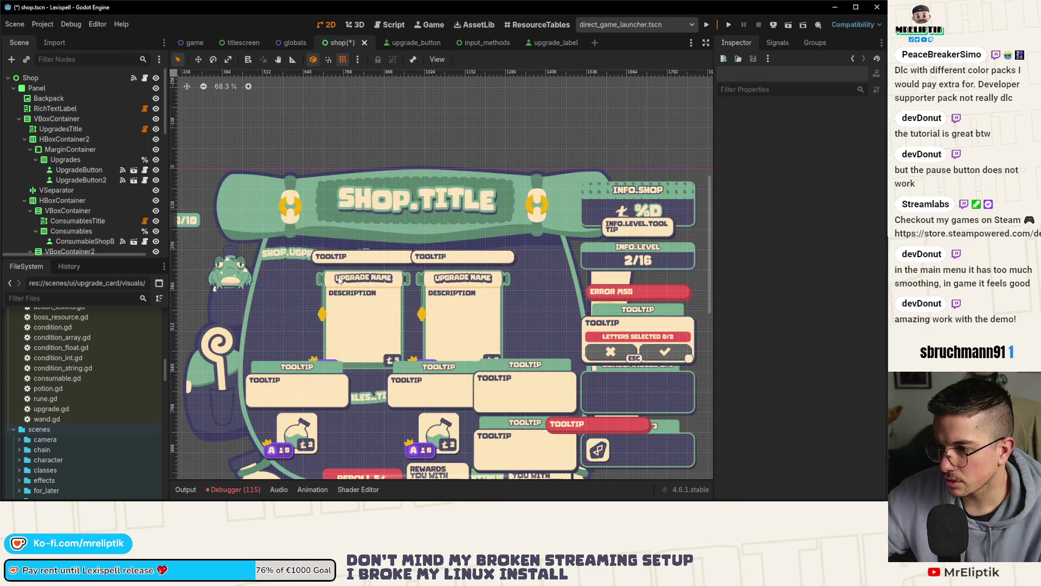
key(ctrl+z)
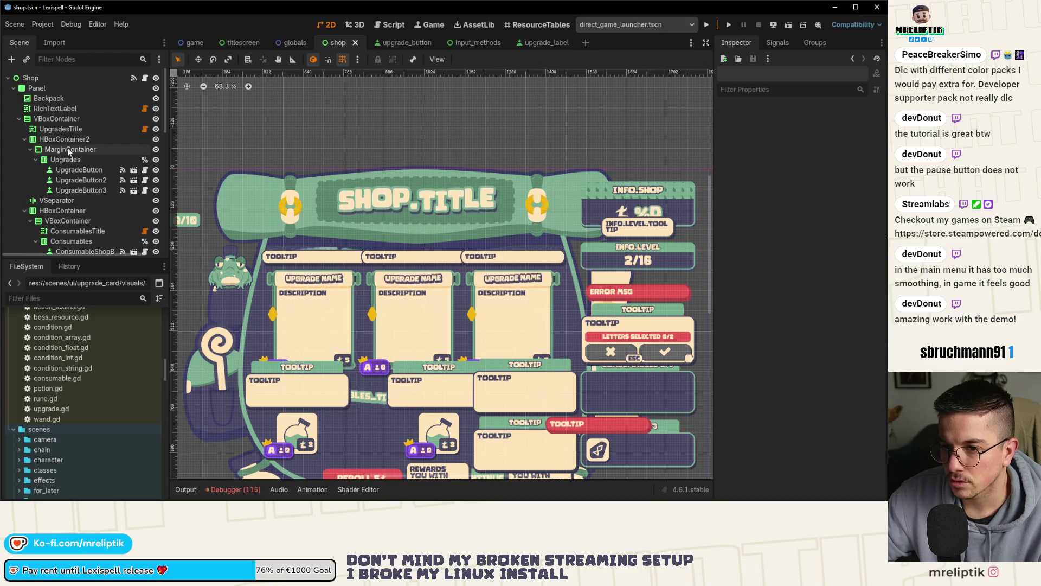
- Undo the margin edits and MarginContainer, restoring Upgrades under HBoxContainer2, and save
click(67, 147)
key(ctrl+z)
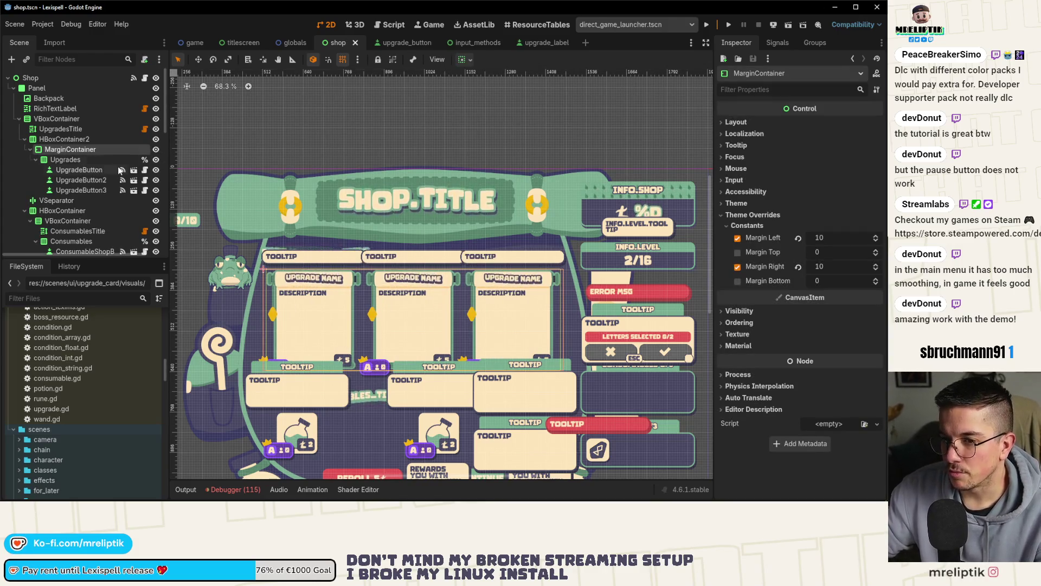
key(ctrl+z)
key(ctrl+z)
key(ctrl+z)
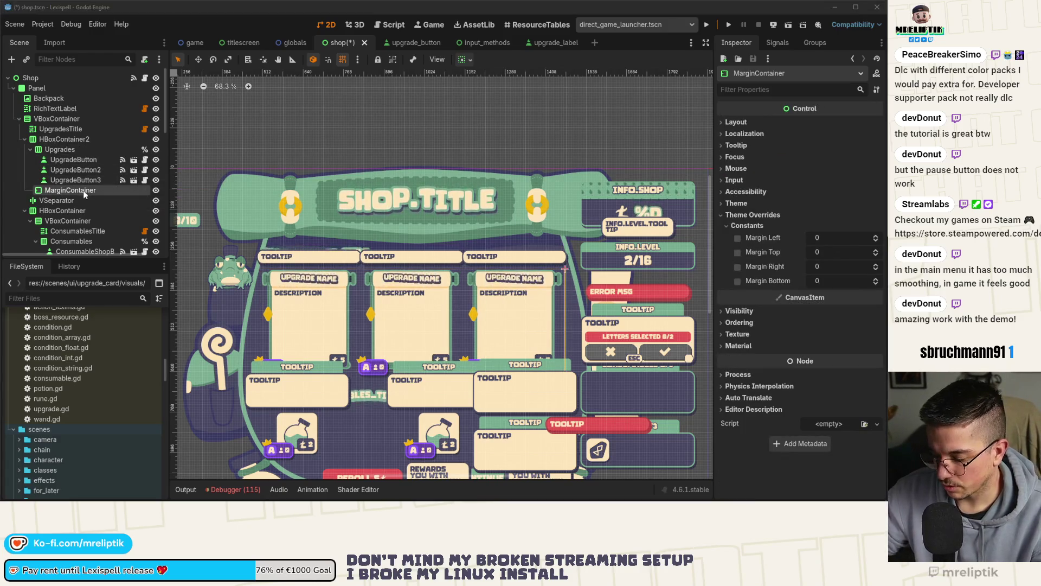
key(ctrl+z)
key(ctrl+s)
click(77, 180)
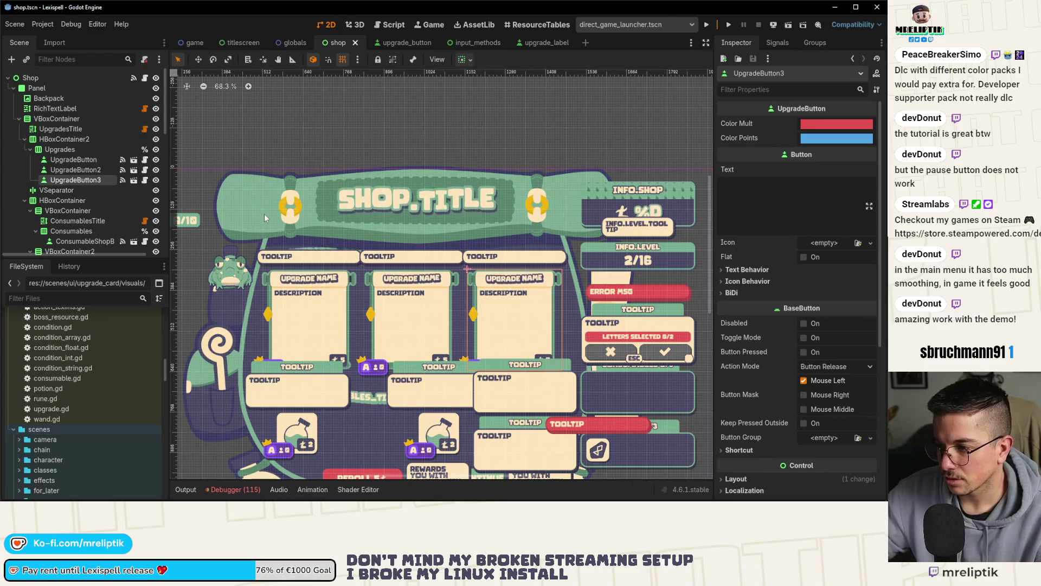
key(Delete)
key(ctrl+z)
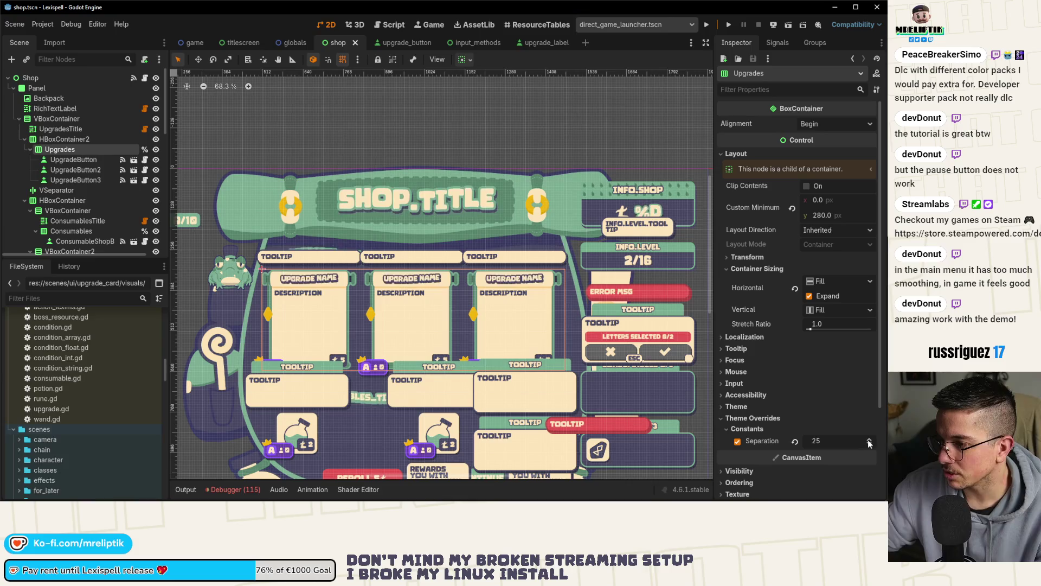
- Widen the upgrade card spacing to 30, save, and open shop.gd
drag(854, 442, 832, 431)
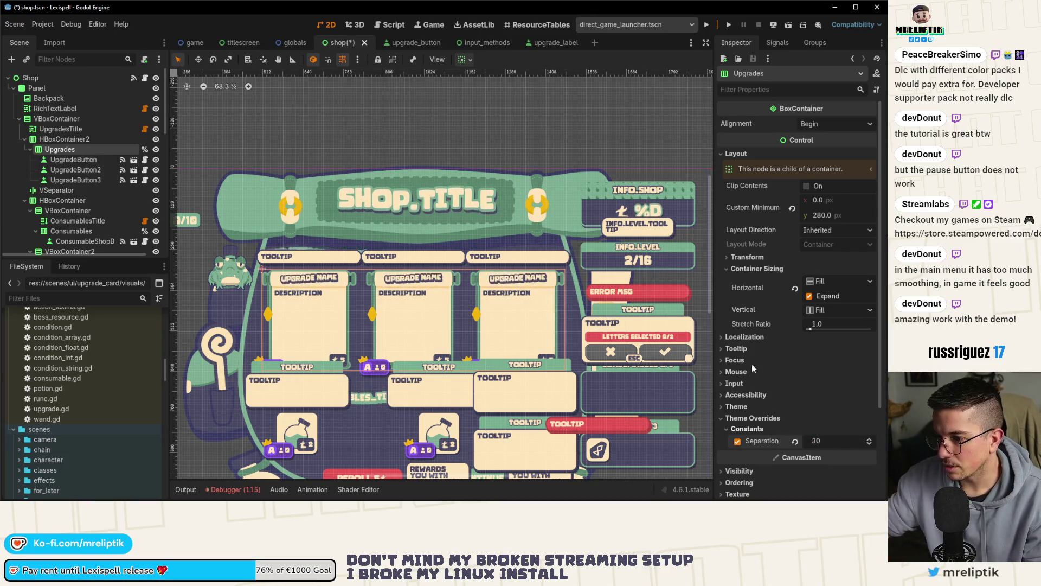
key(ctrl+s)
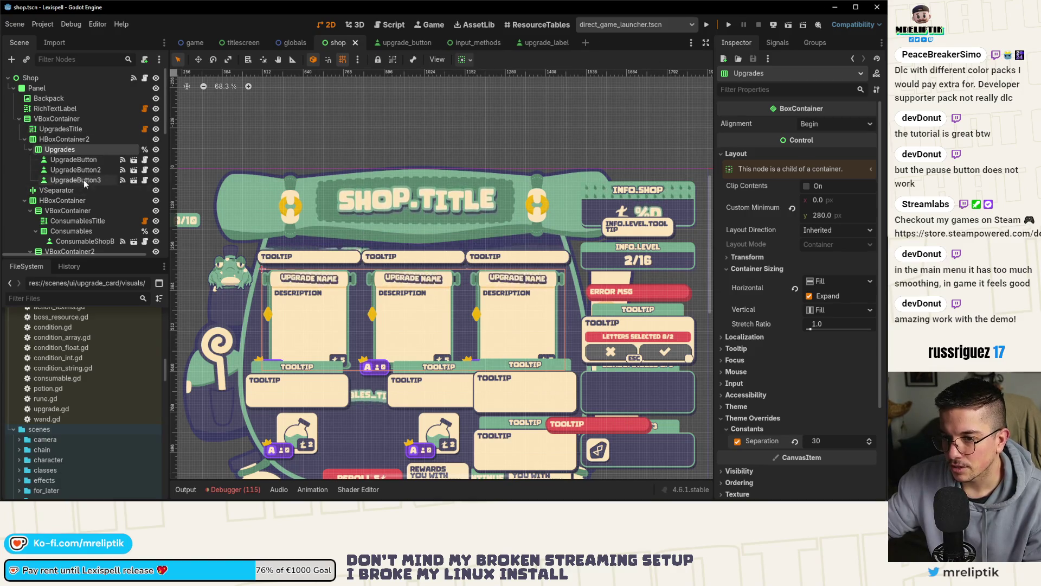
click(83, 181)
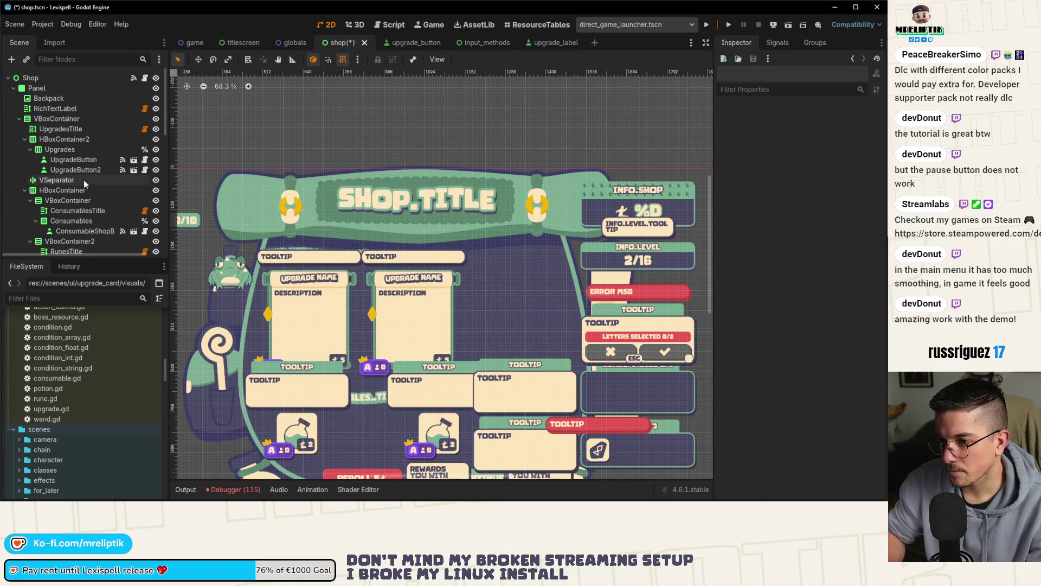
key(ctrl+s)
click(145, 79)
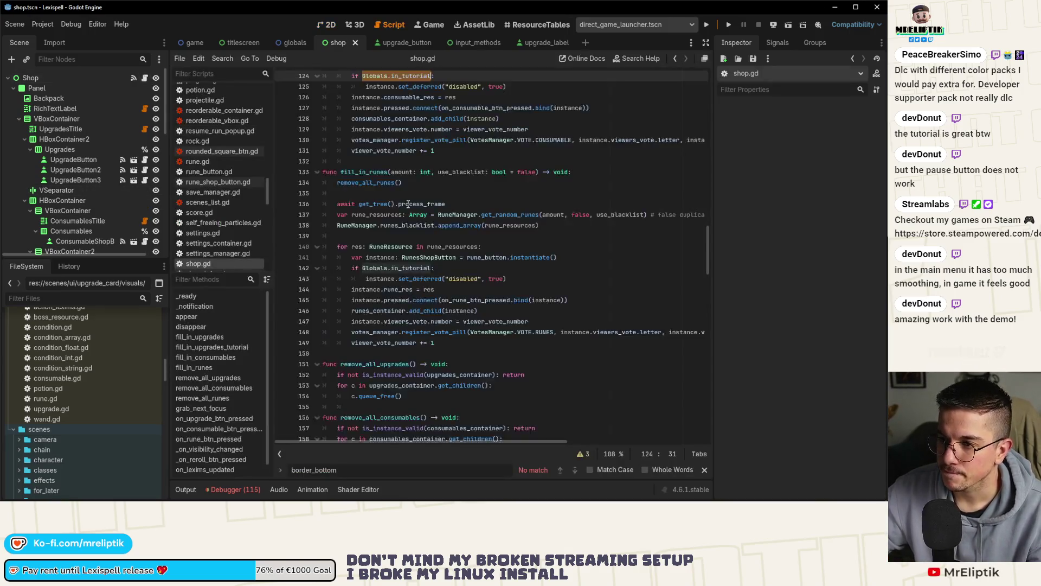
- Find the upgrades_display and upgrades_container declarations near line 23 of shop.gd
scroll(516, 269, up, 15)
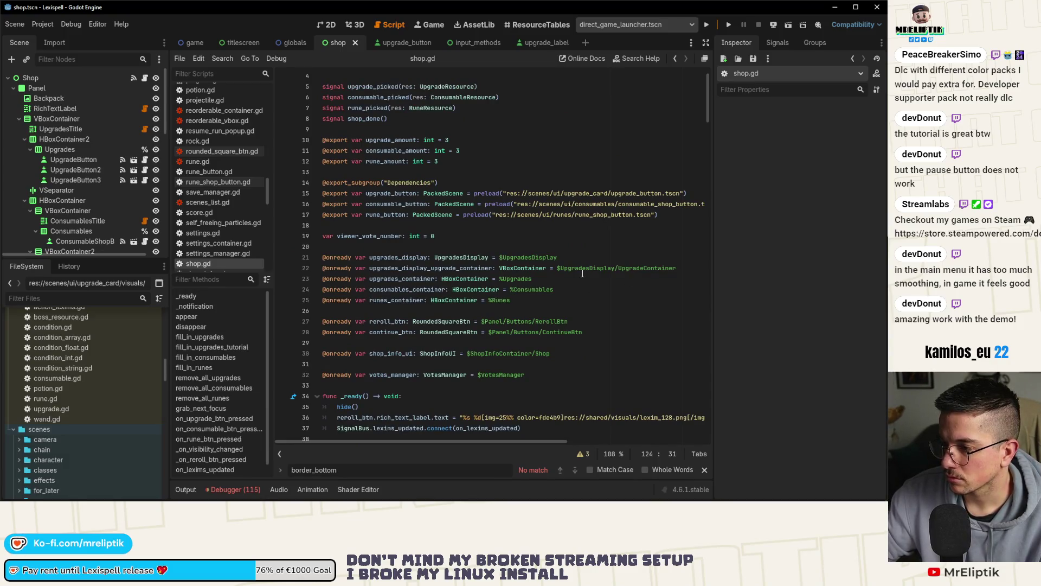
double_click(594, 270)
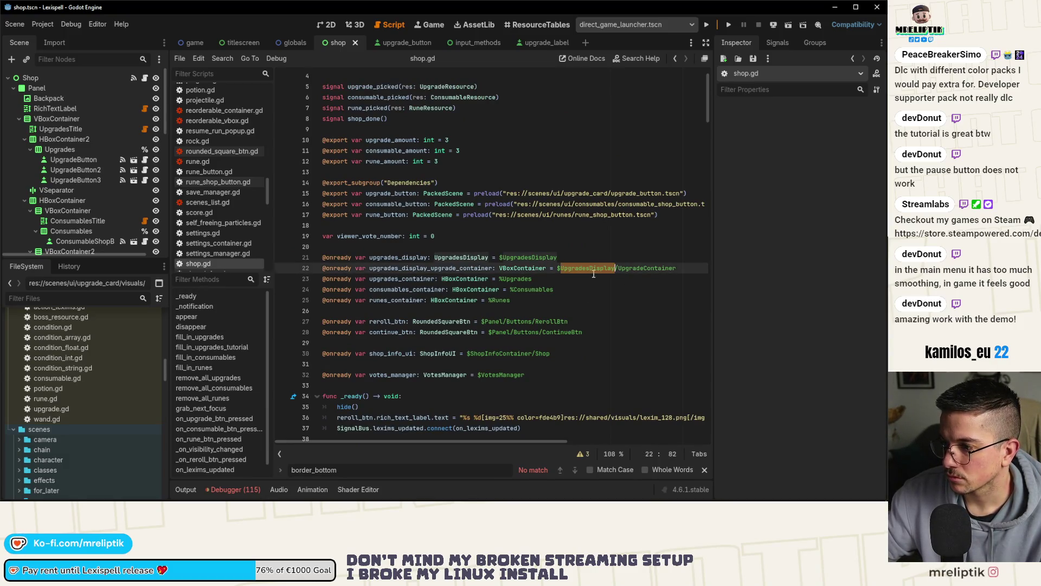
double_click(398, 258)
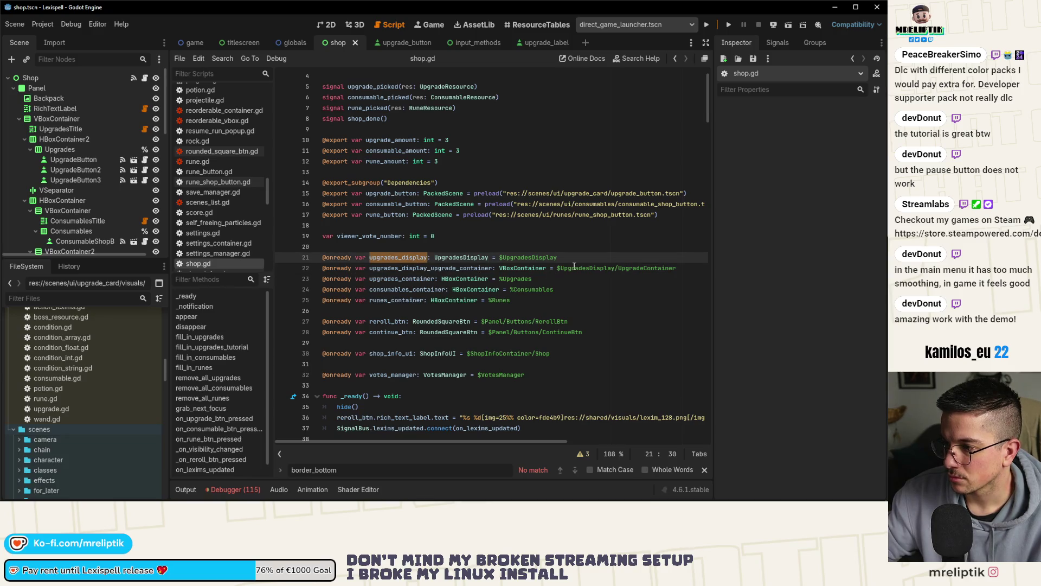
click(527, 290)
double_click(514, 279)
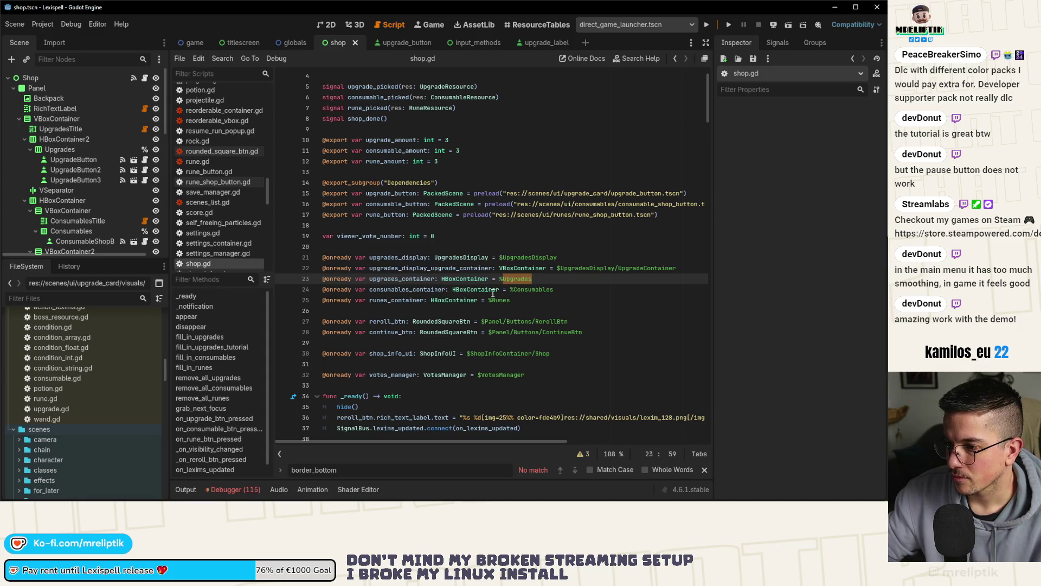
double_click(423, 279)
- Search for upgrades_container and step through matches, ending on the line 105 add_child call
key(ctrl+f)
scroll(515, 352, down, 9)
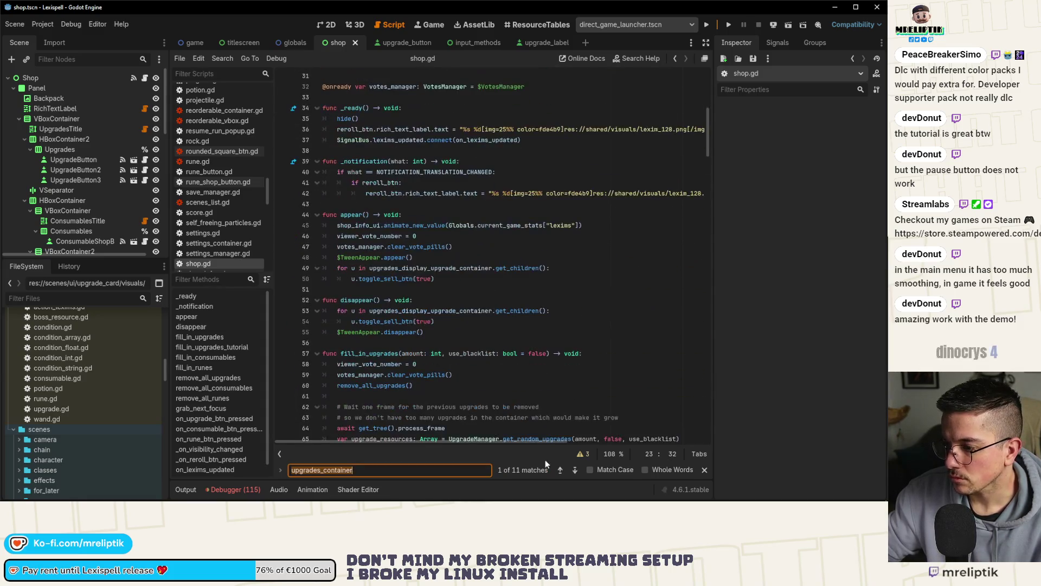
click(575, 471)
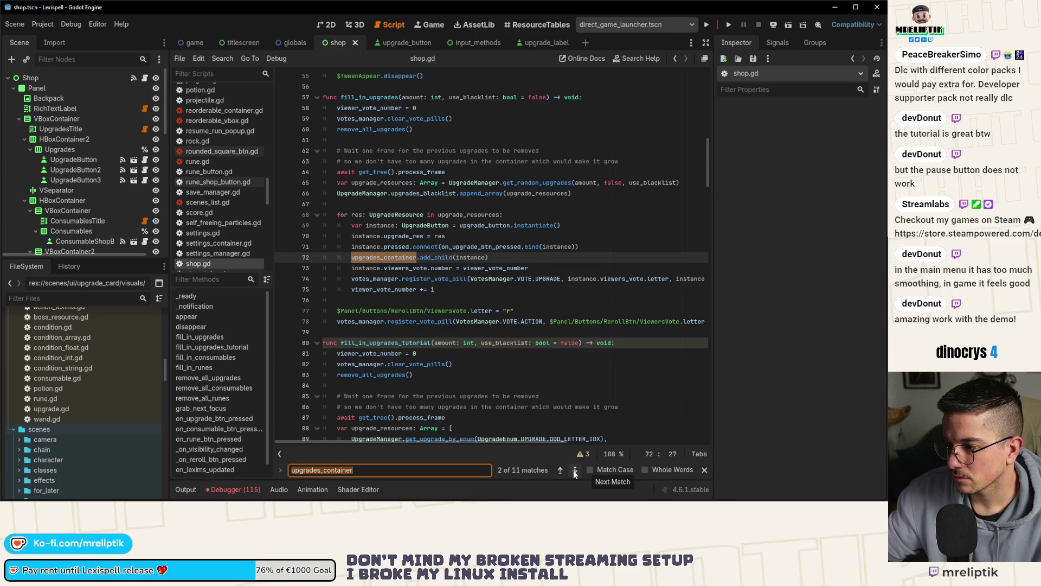
click(575, 471)
click(575, 471)
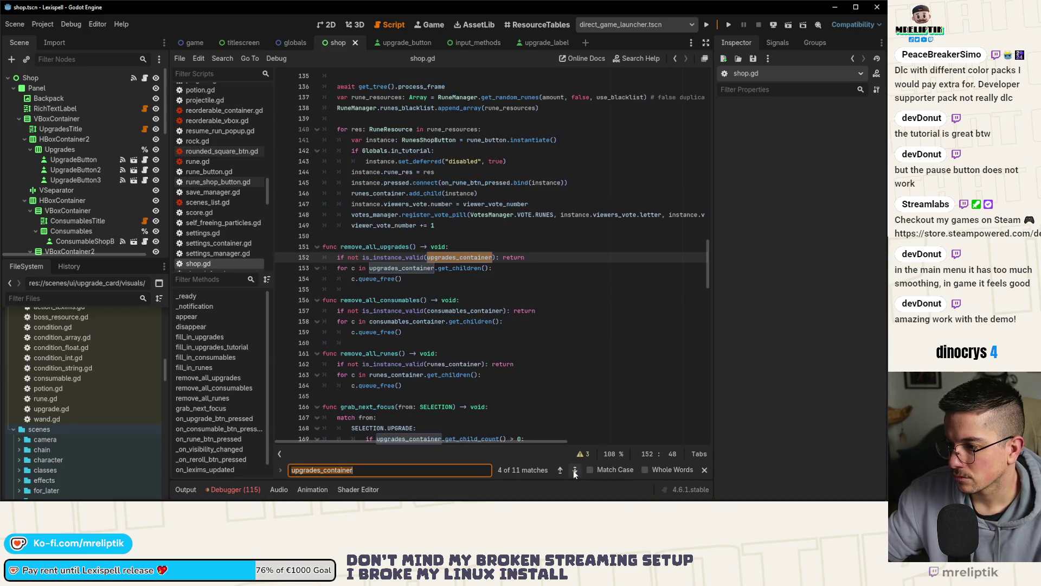
click(560, 472)
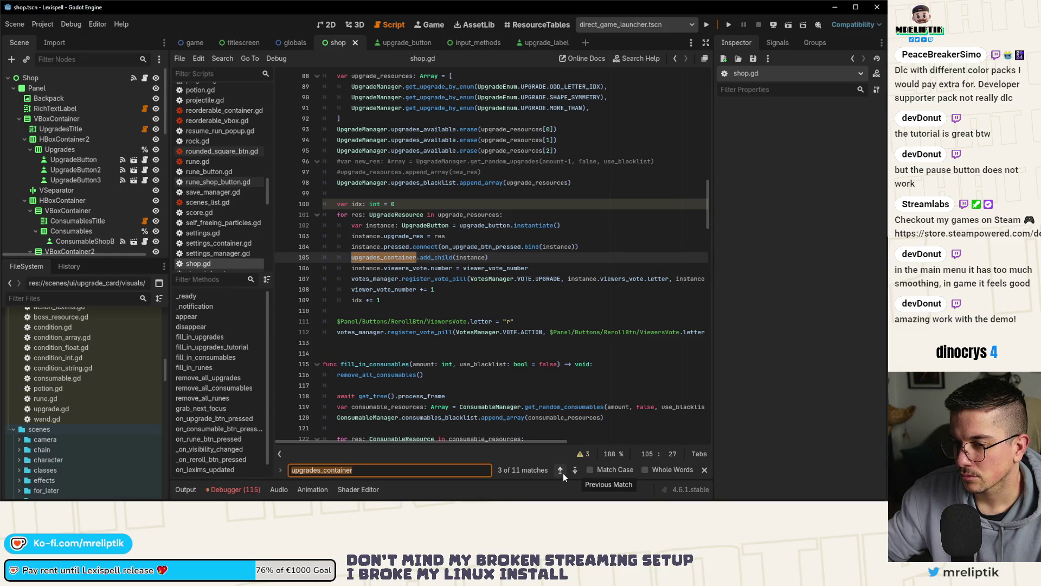
scroll(480, 299, down, 2)
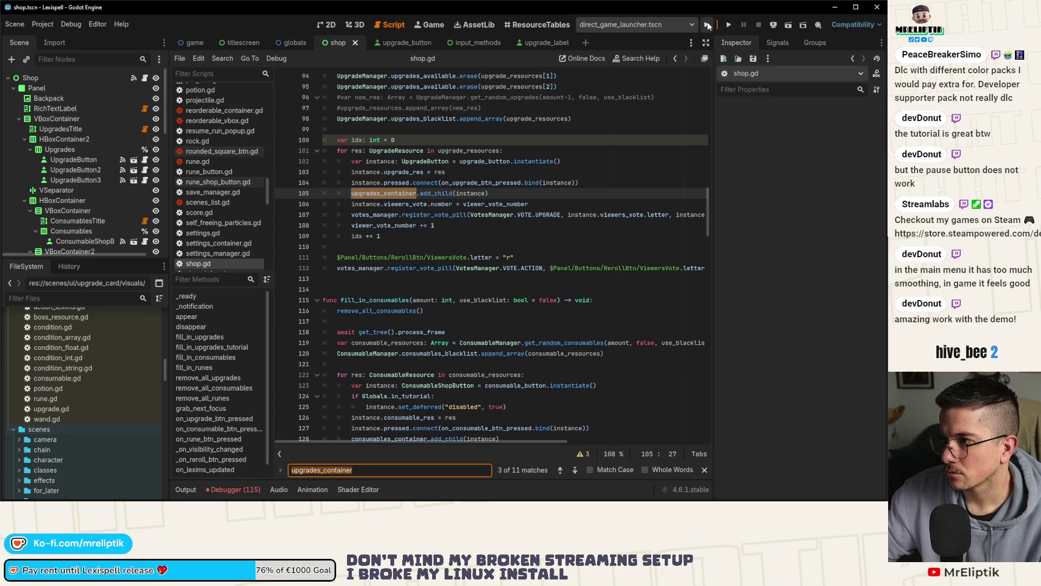
- Run Lexispell, start Chapter 1, and spell CORPS in the word tray
click(708, 25)
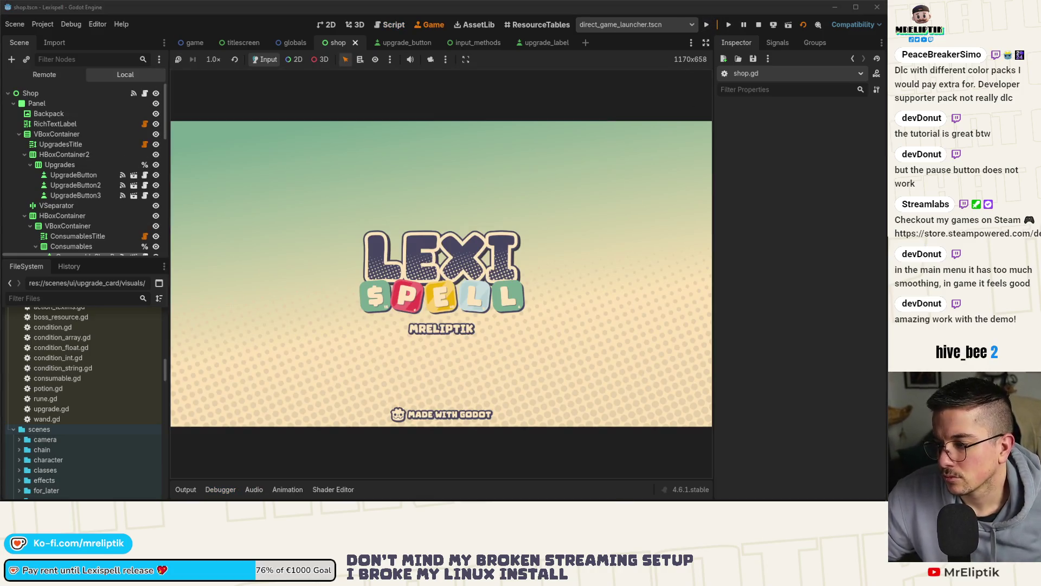
click(766, 494)
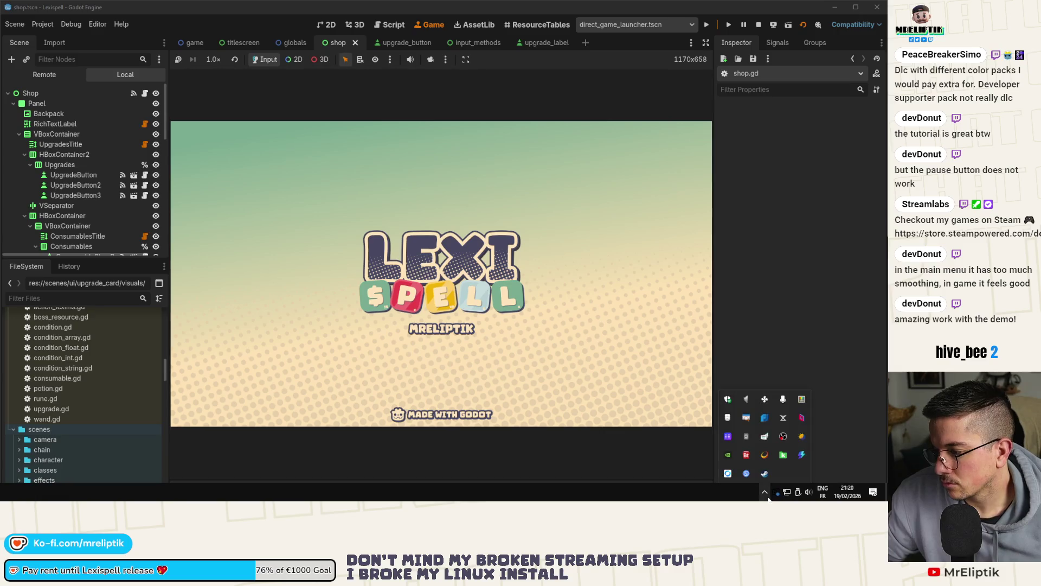
click(766, 497)
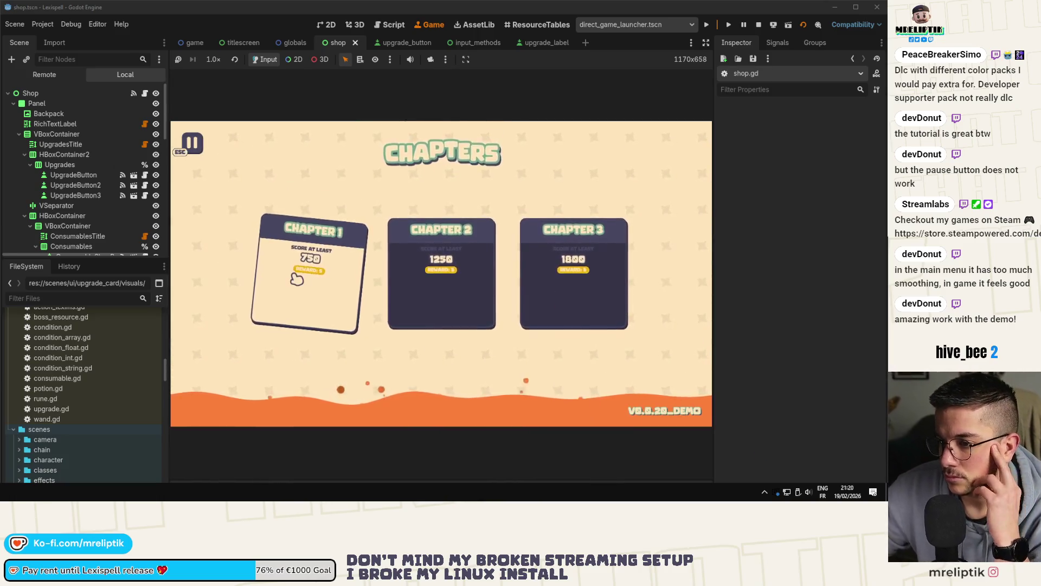
click(297, 279)
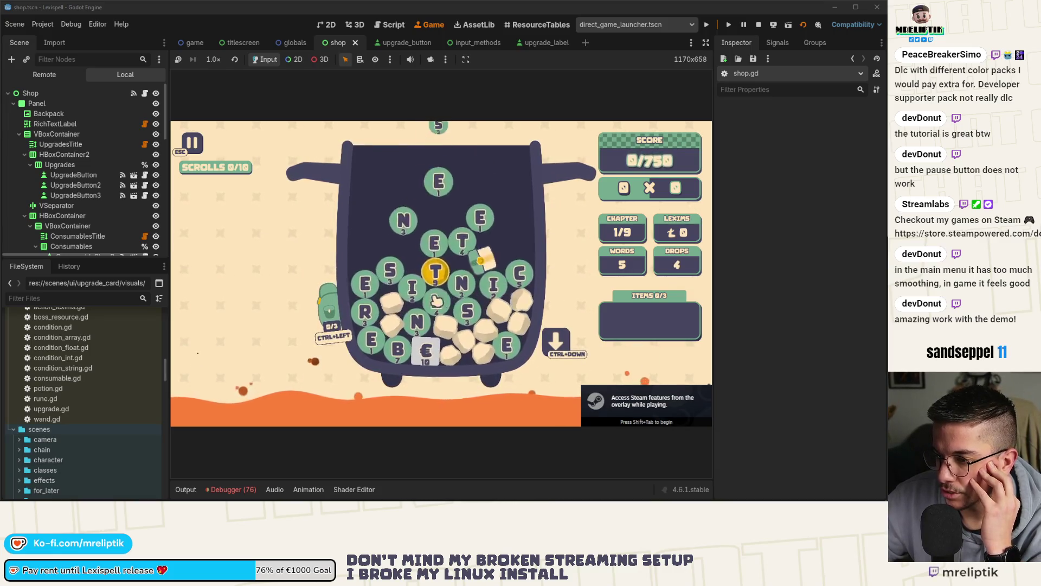
click(383, 267)
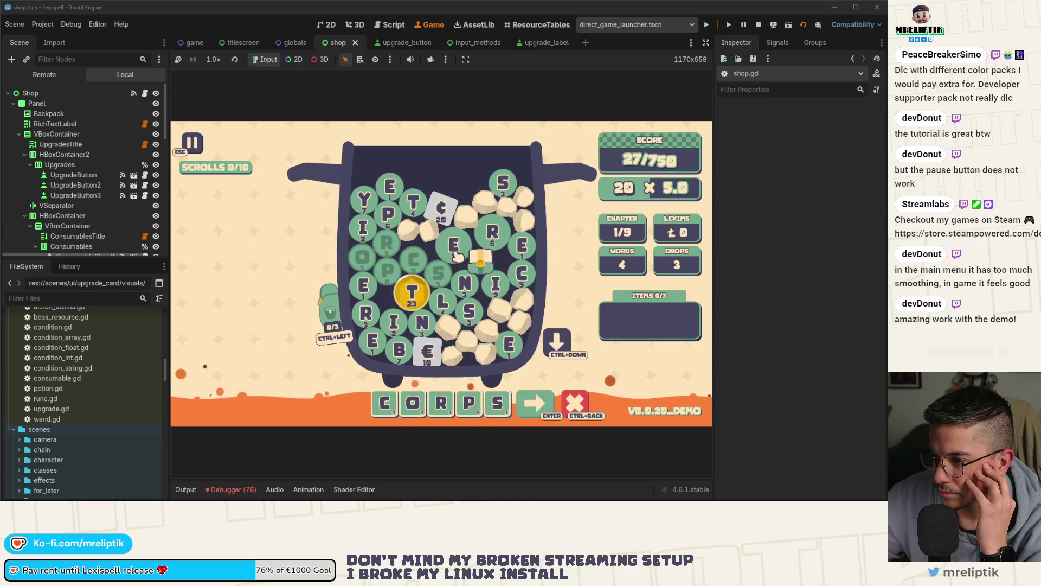
- Extend the word to CORPSE, add D and I tiles, and submit words
key(e)
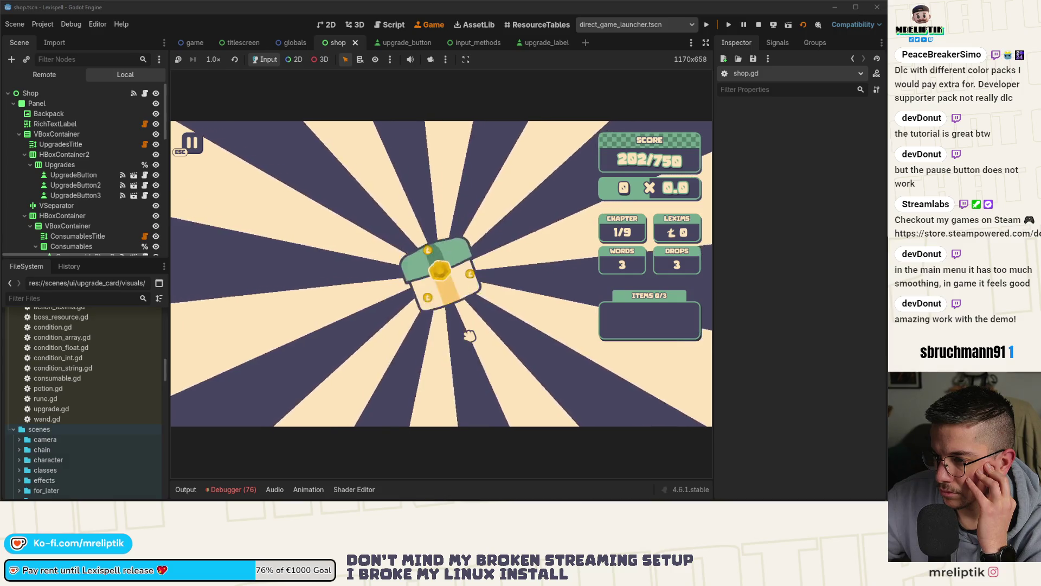
mouse_move(407, 297)
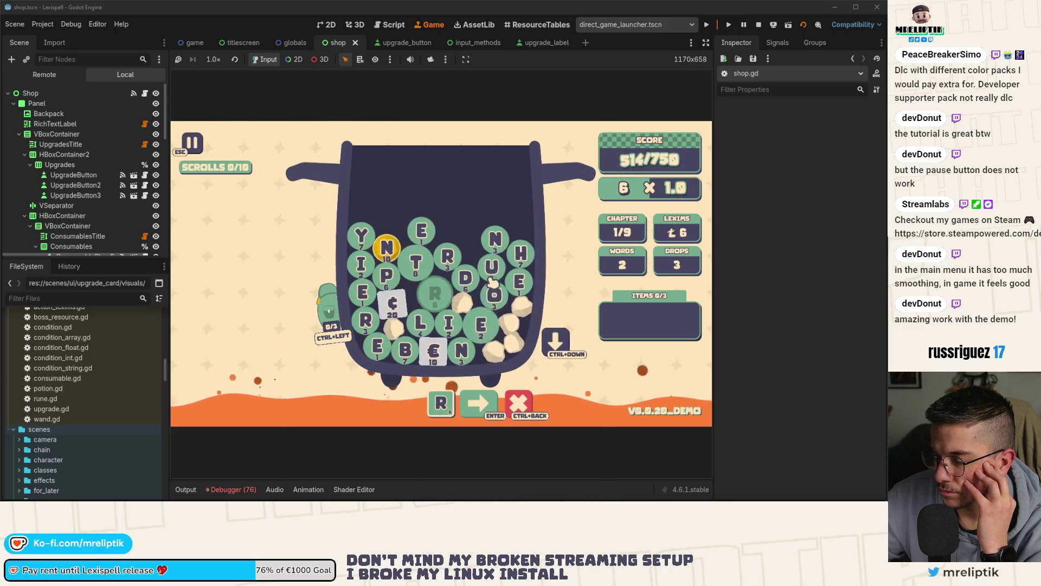
click(471, 280)
click(448, 323)
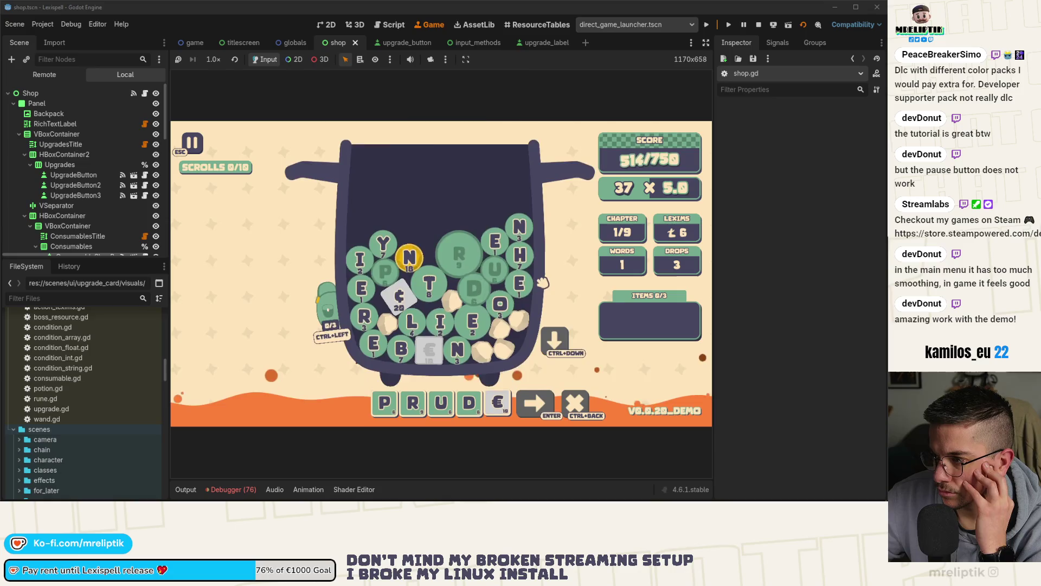
key(Return)
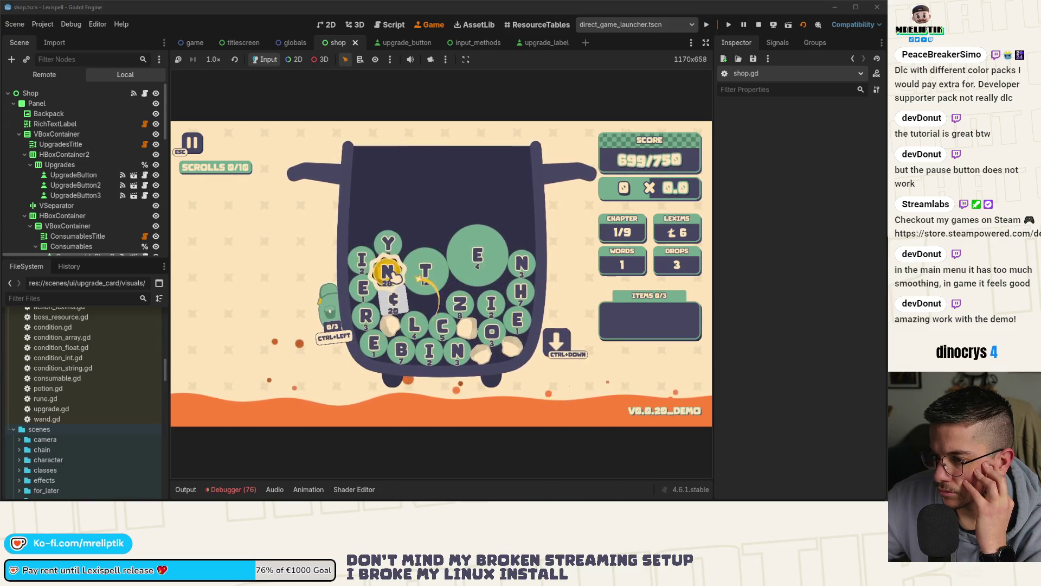
- Store the N tile, form TEN, and continue from the cleared chapter to the shop
key(ctrl+Left)
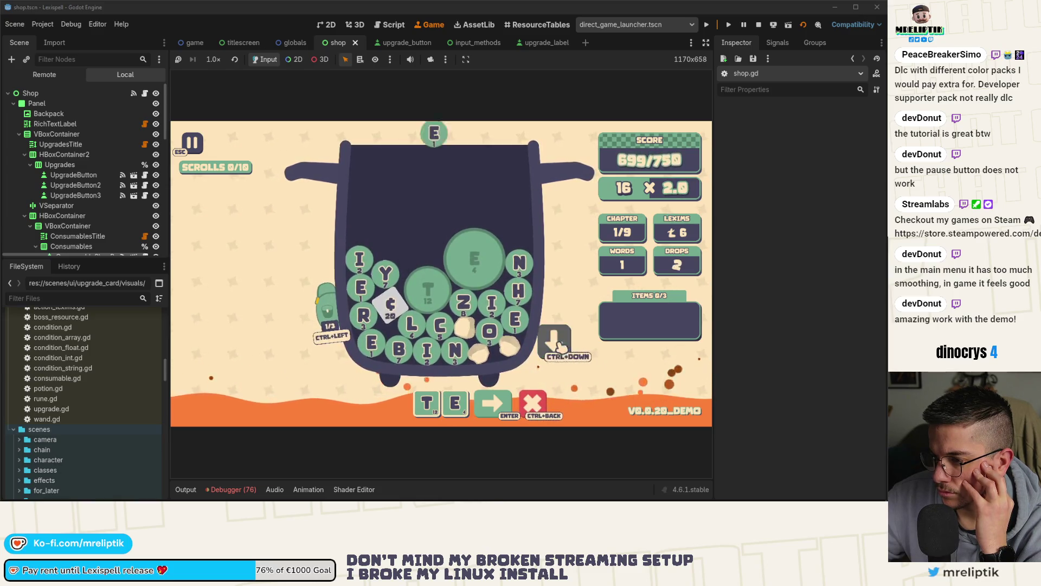
click(520, 278)
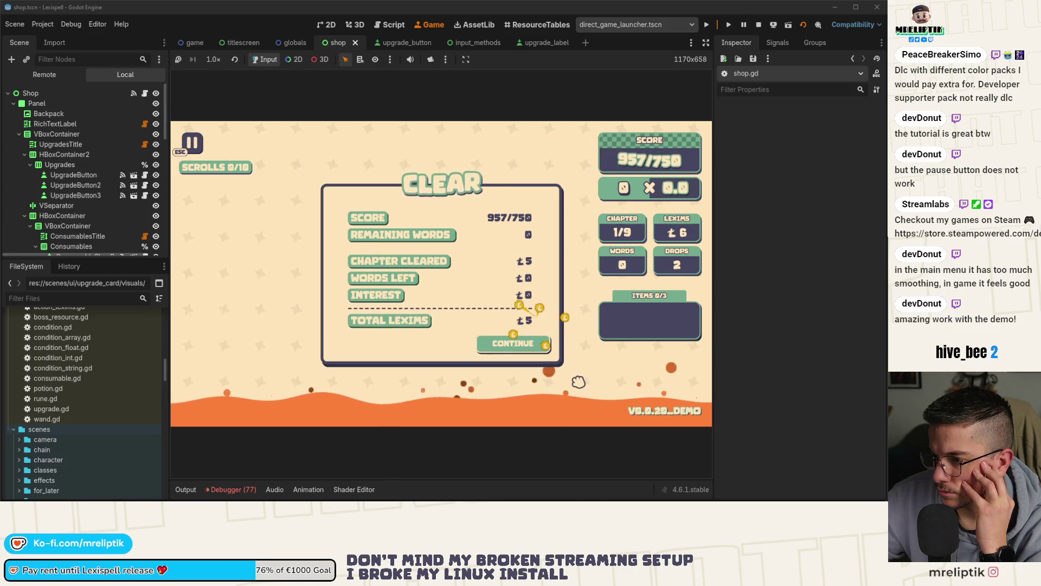
click(540, 346)
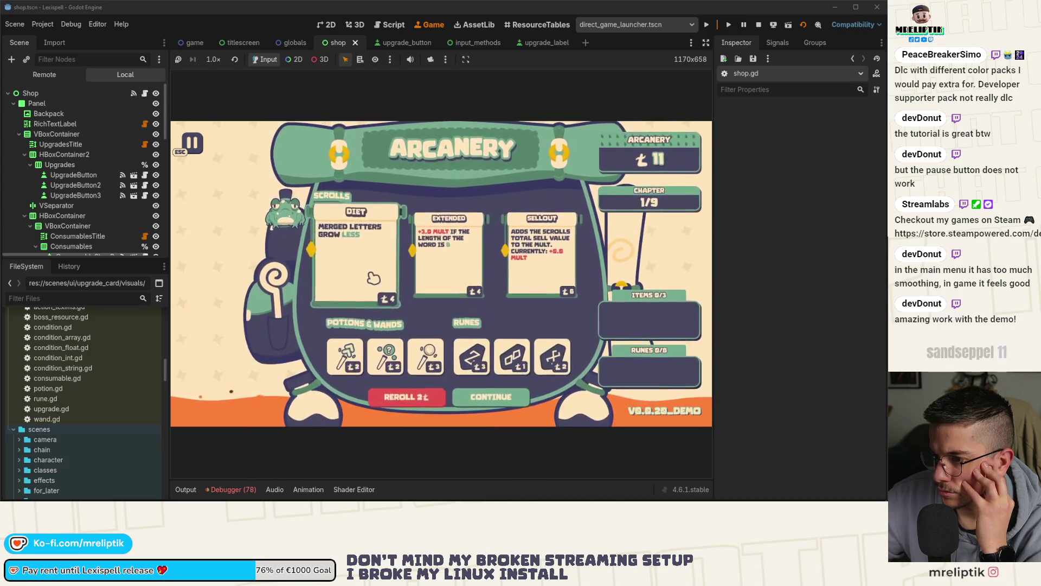
- Buy the Diet and Sellout scrolls and expand and collapse their upgrade cards
click(356, 255)
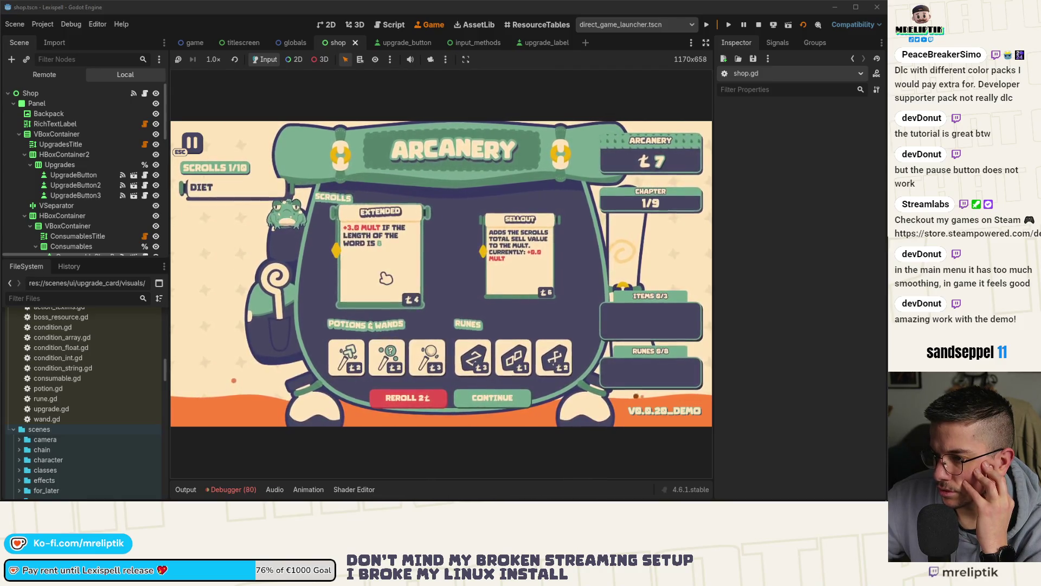
click(531, 278)
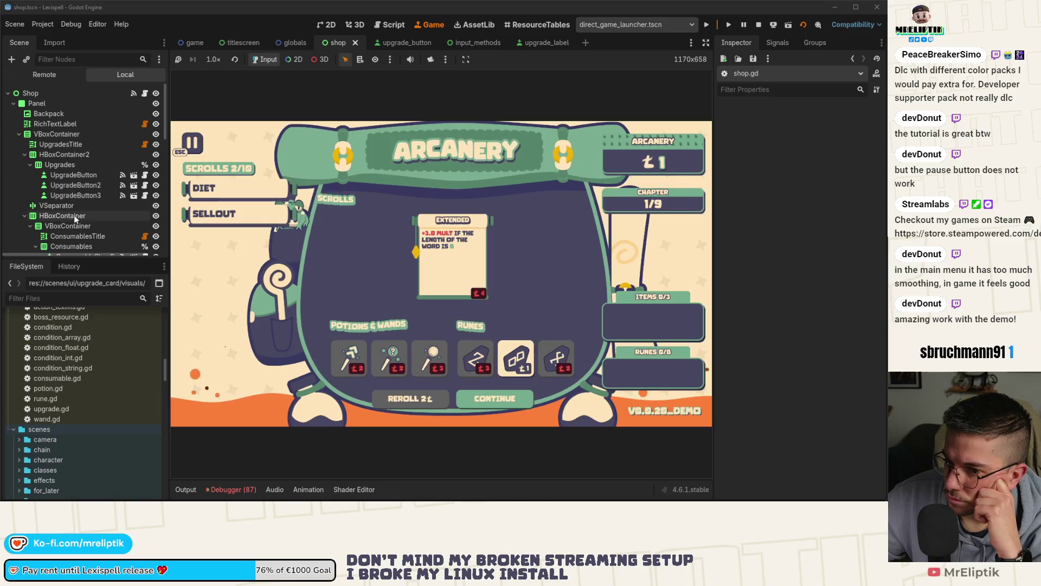
click(217, 188)
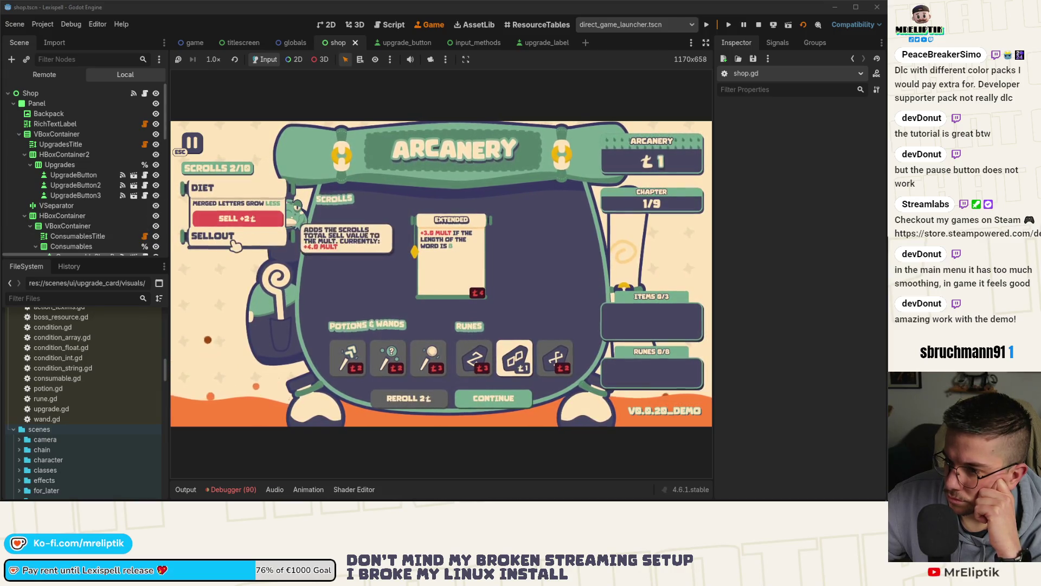
click(215, 238)
click(215, 239)
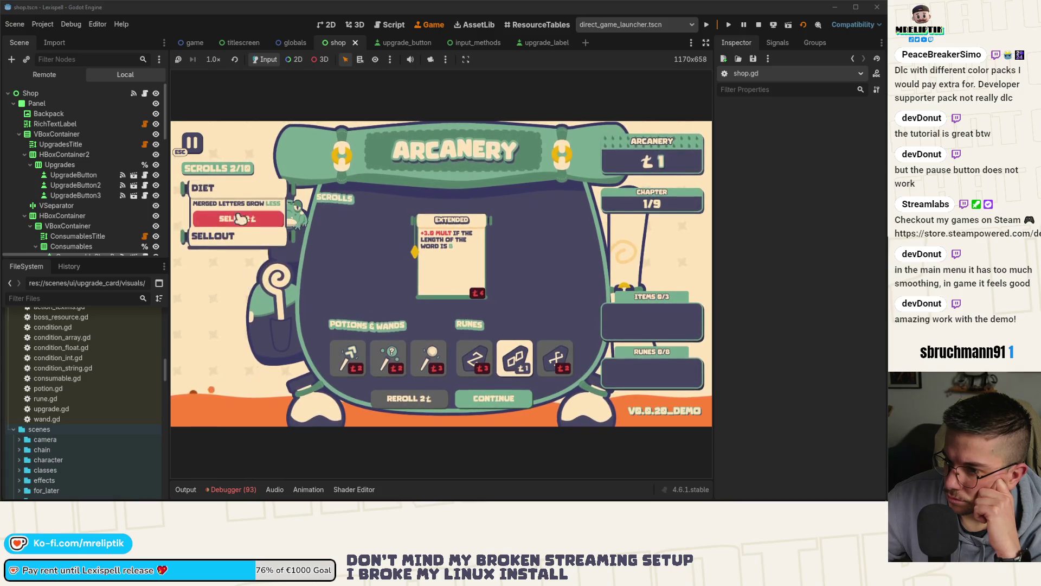
click(235, 237)
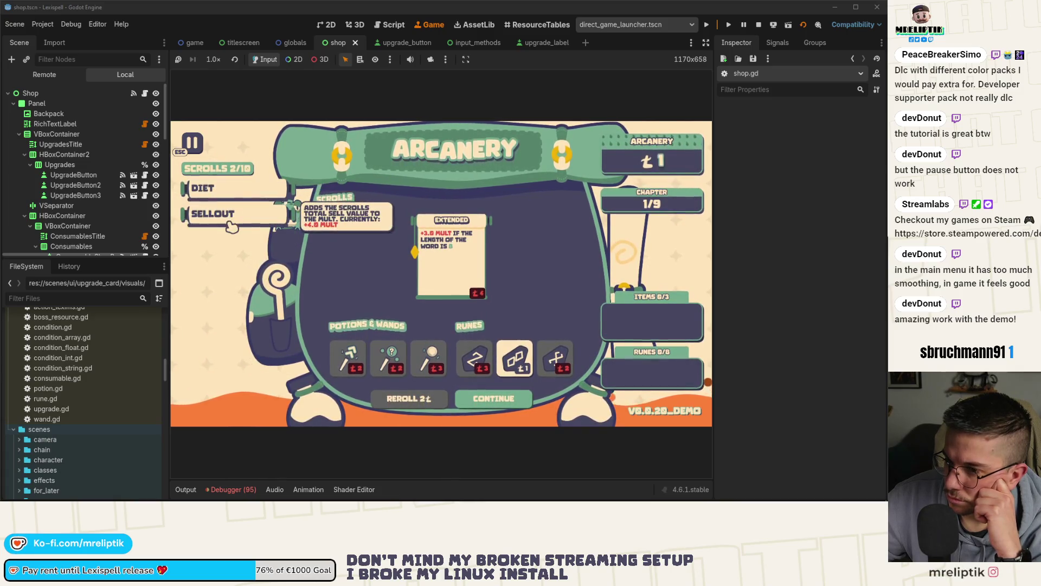
click(217, 386)
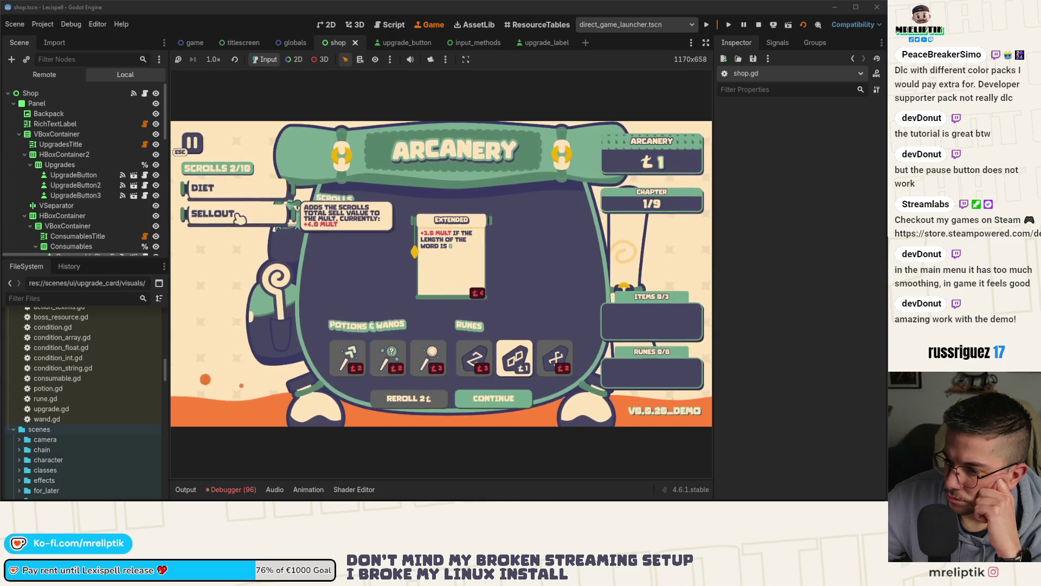
- Check the debugger's Errors list, then stop the running game
click(233, 489)
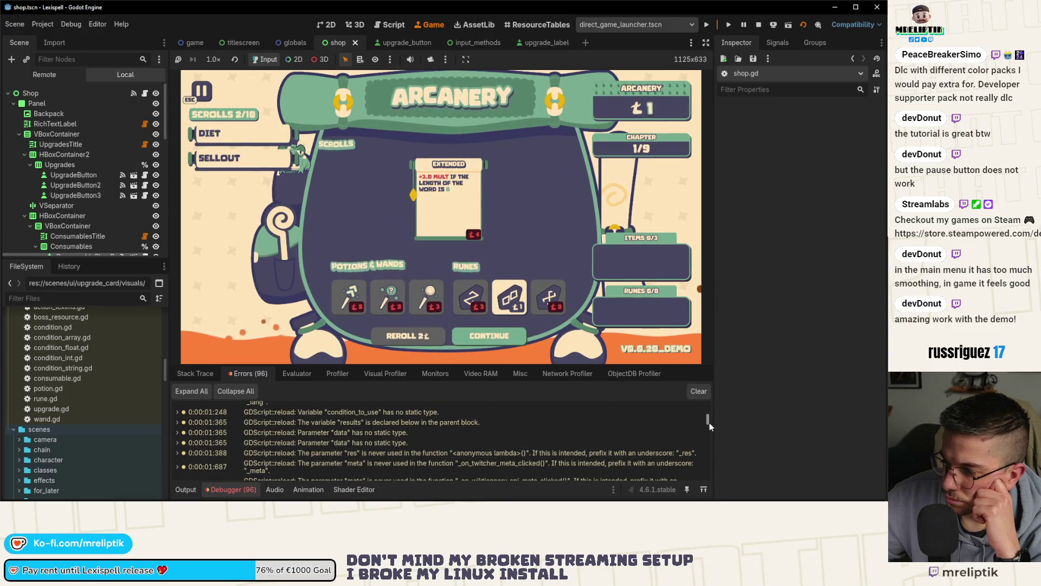
drag(709, 423, 712, 492)
click(233, 489)
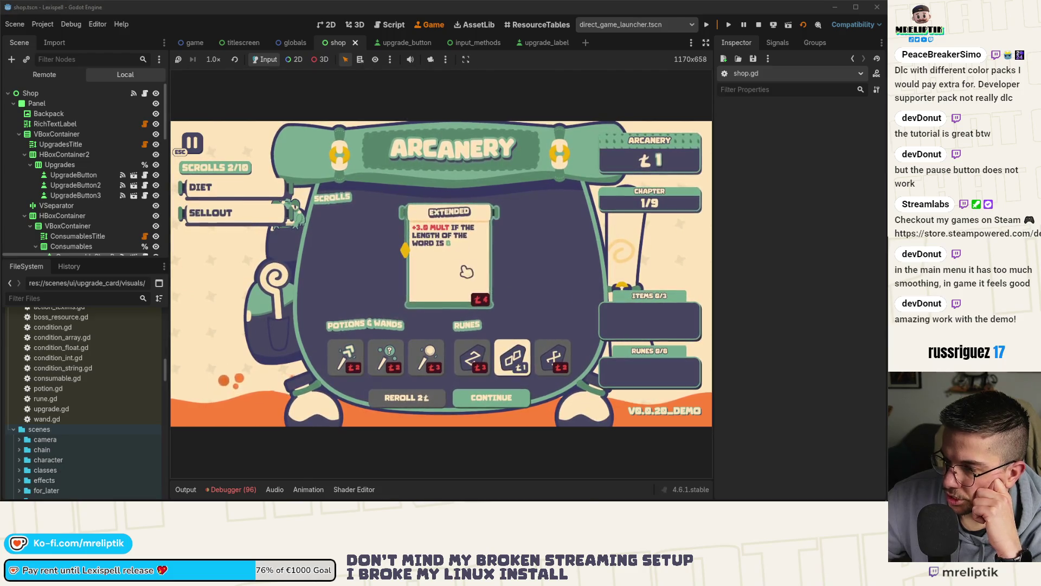
click(757, 25)
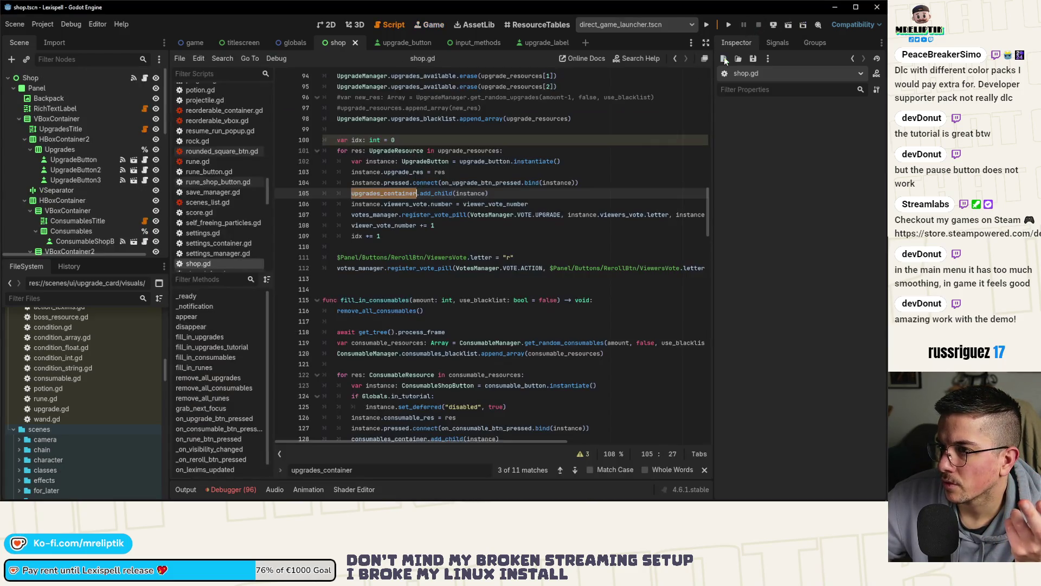
- Inspect the first UpgradeButton's layout properties in the shop scene's 2D view
click(327, 24)
scroll(334, 261, down, 3)
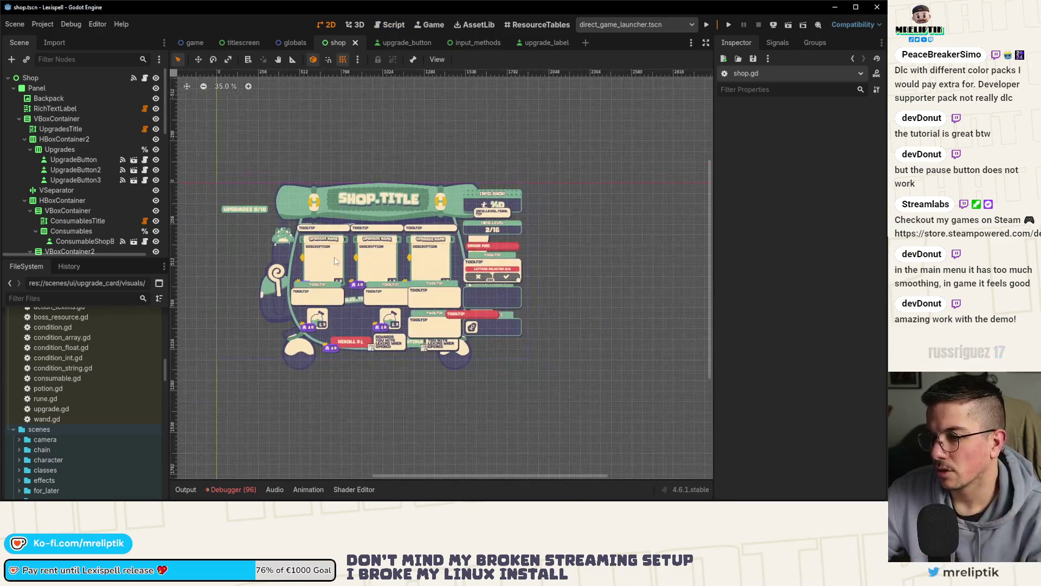
click(334, 260)
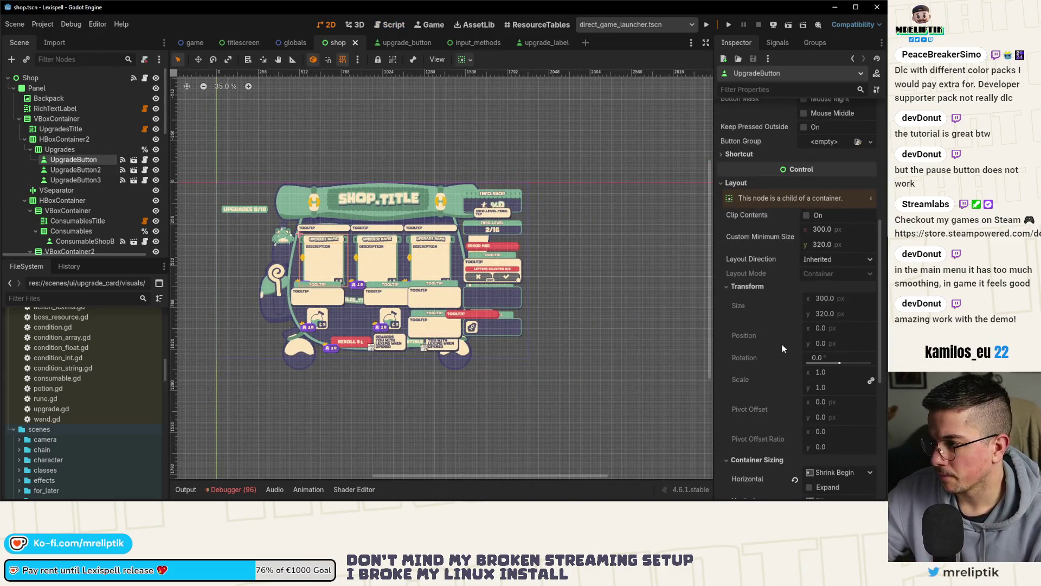
scroll(802, 326, down, 5)
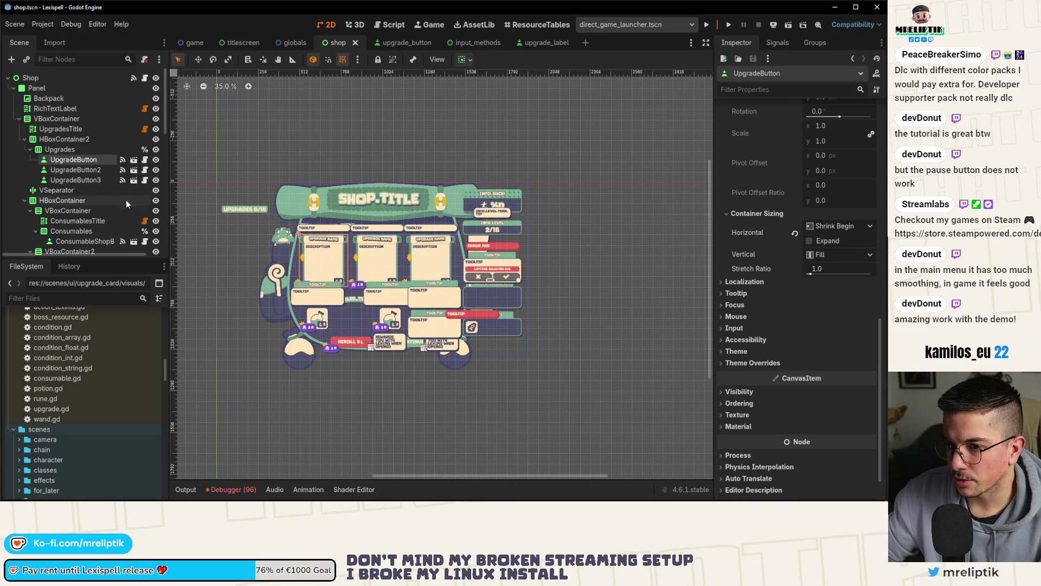
- Set upgrade_button's horizontal sizing to Shrink Begin without Expand, save, and return to shop
click(393, 43)
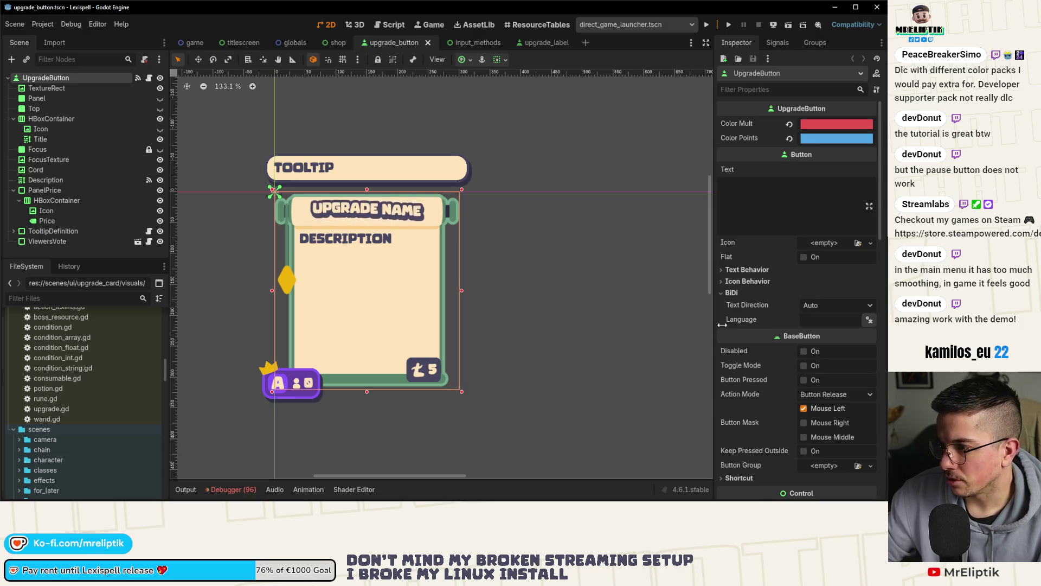
scroll(752, 359, down, 6)
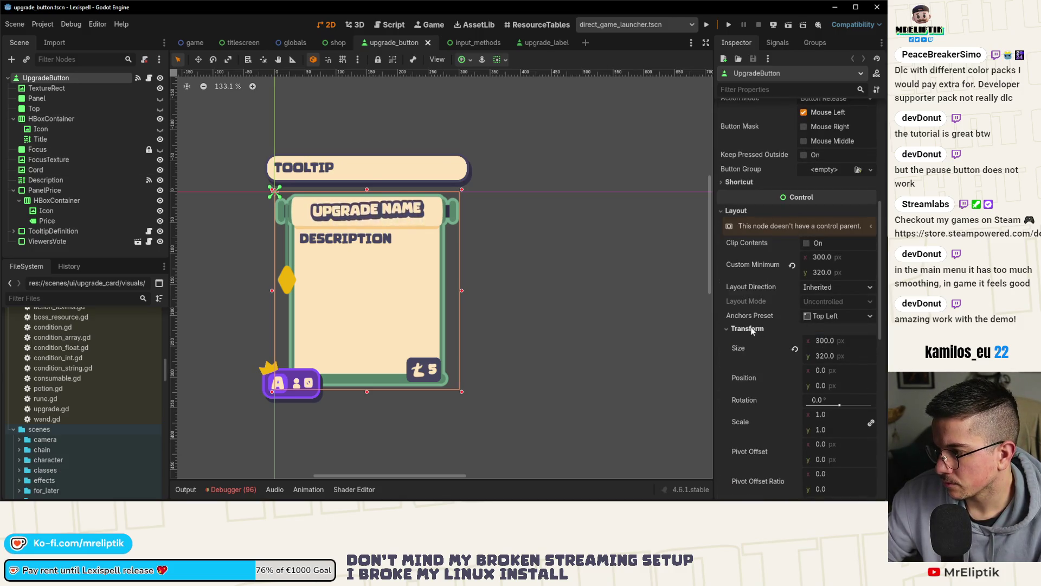
scroll(753, 330, down, 5)
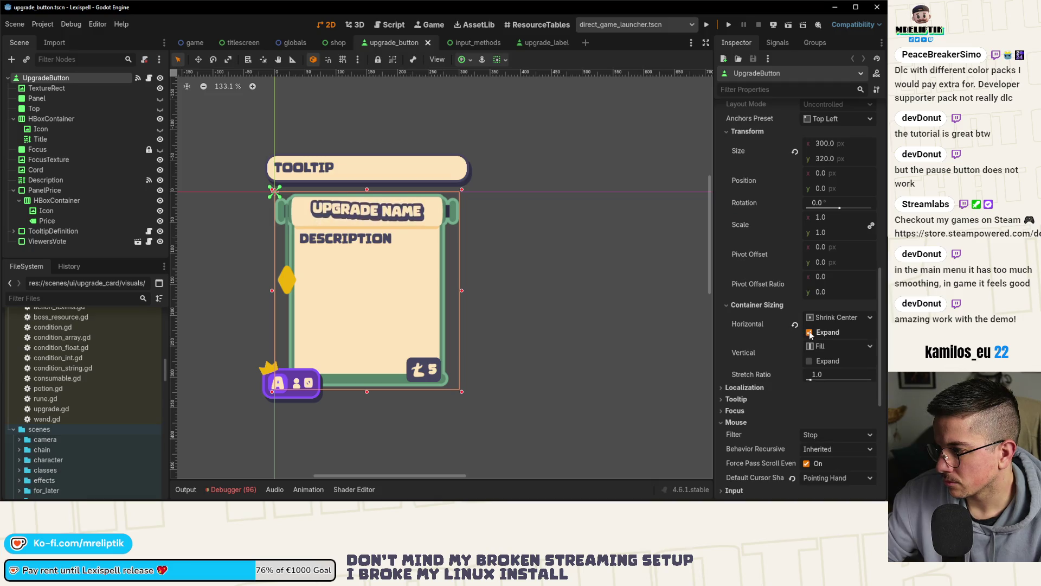
click(836, 318)
click(831, 337)
key(ctrl+s)
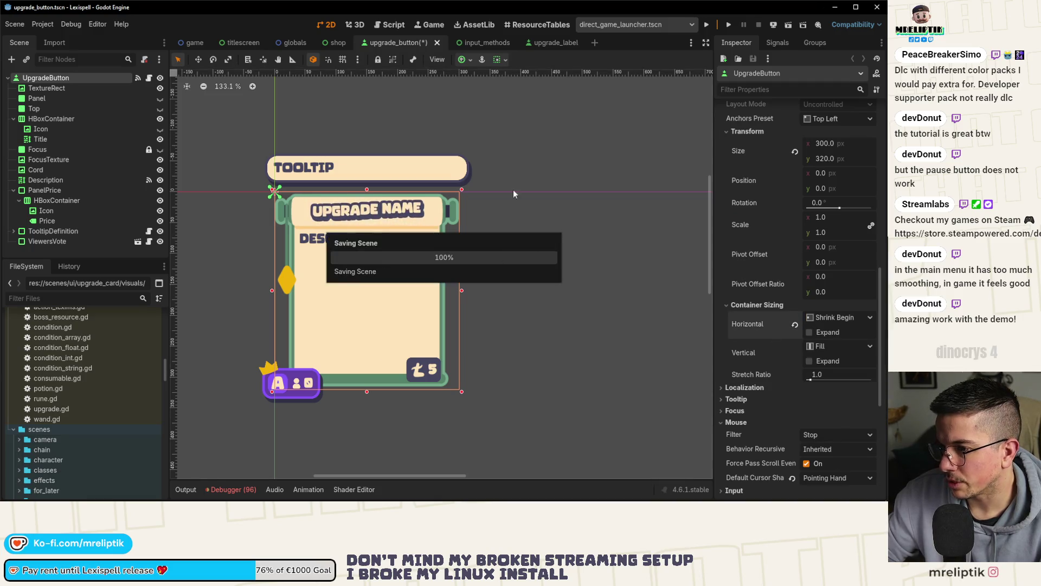
click(337, 43)
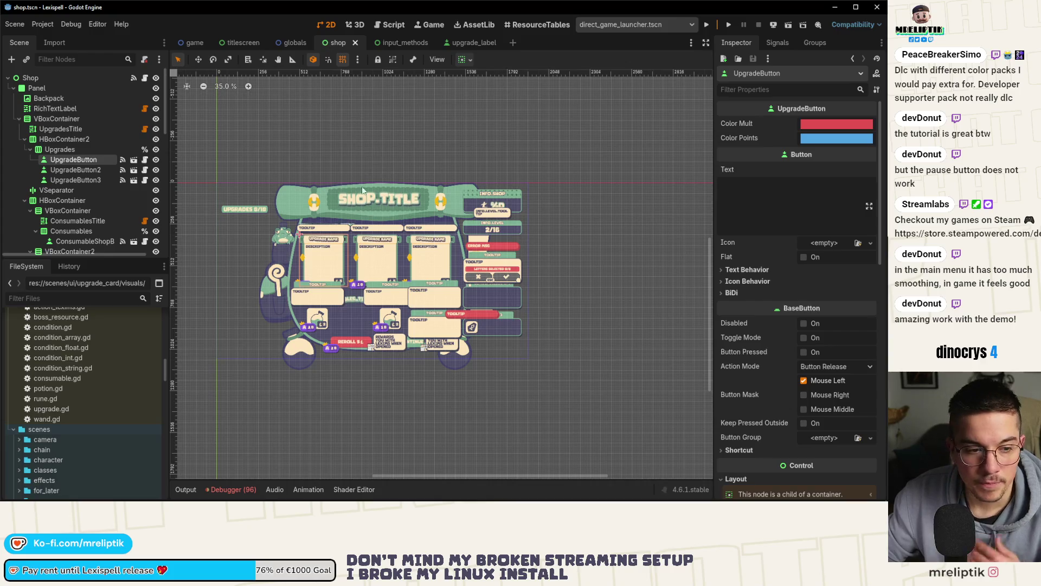
click(60, 149)
- Open shop.gd in the Script editor and scroll through it
click(144, 78)
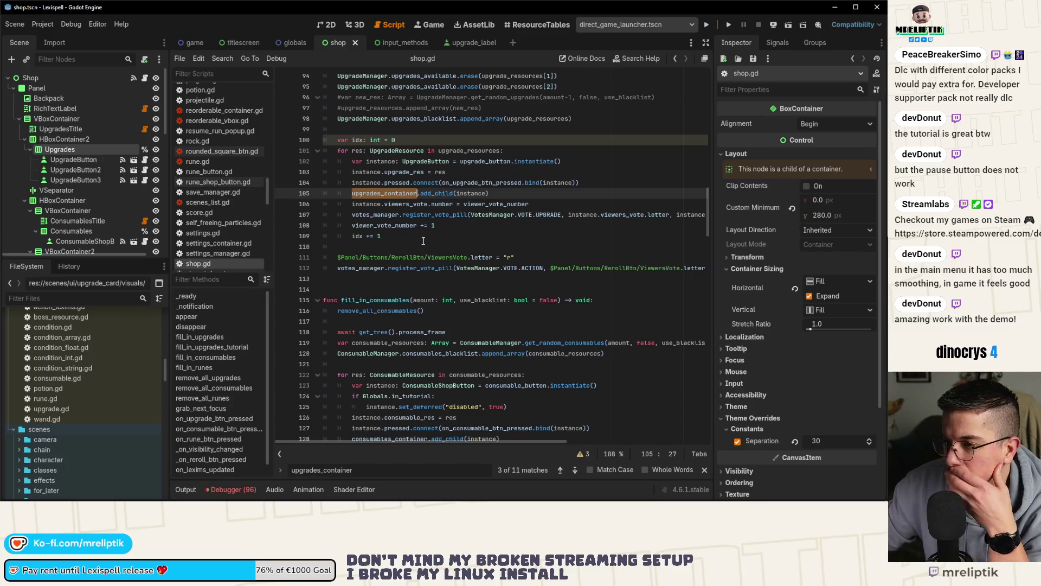
scroll(445, 306, up, 8)
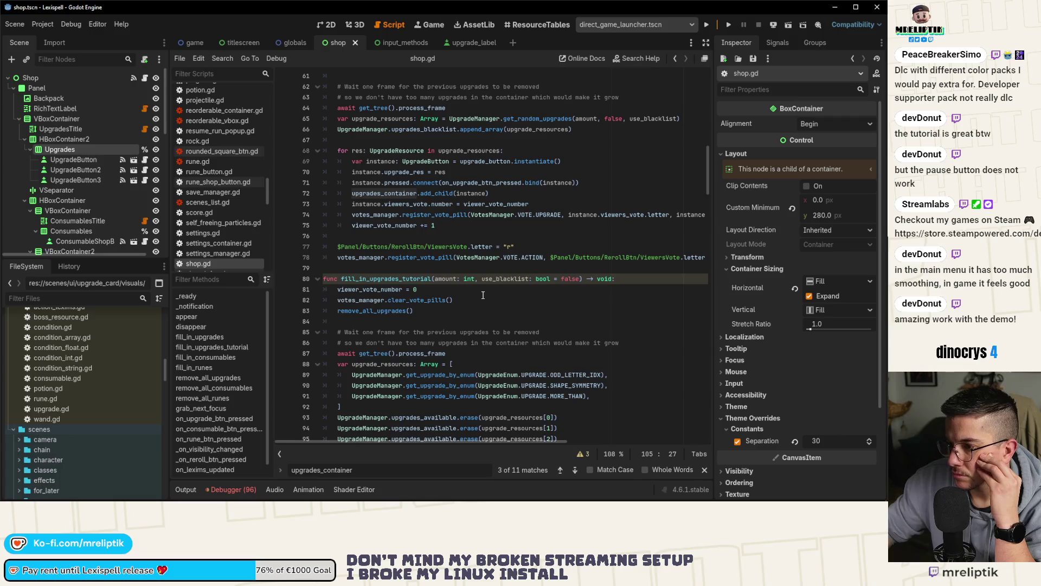
scroll(475, 306, up, 18)
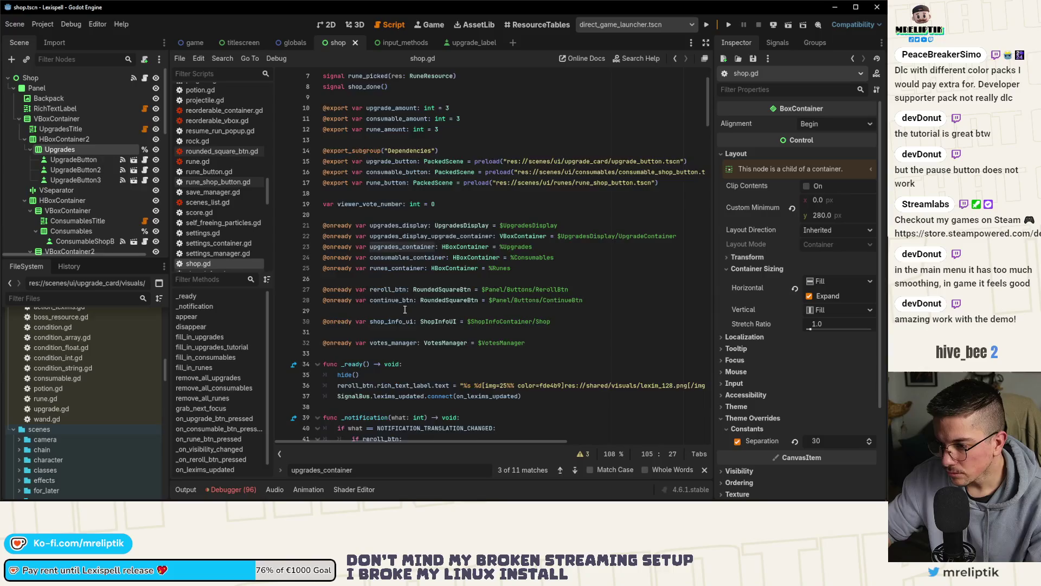
scroll(407, 309, down, 13)
scroll(393, 321, down, 16)
scroll(386, 423, down, 5)
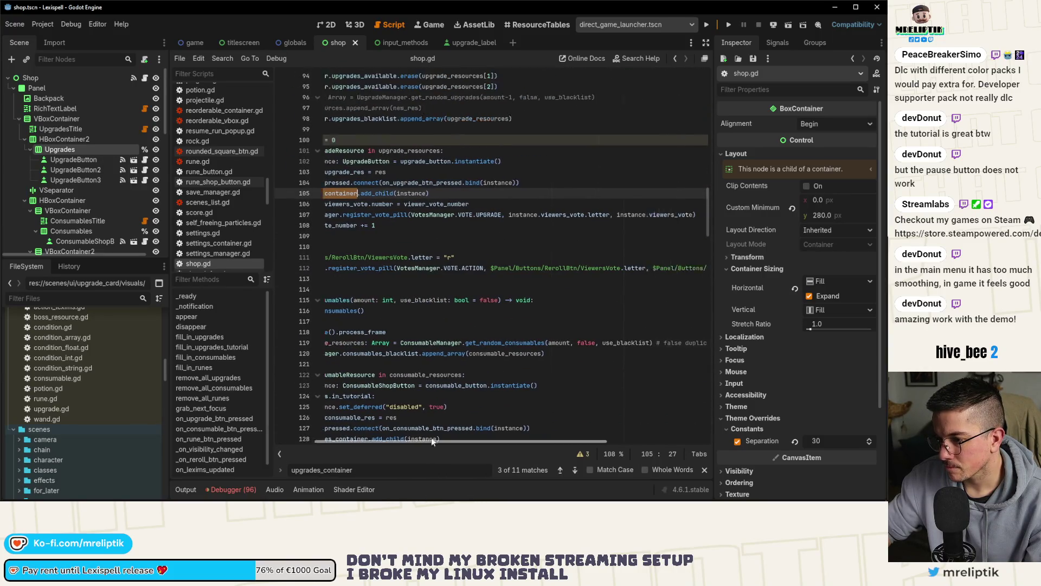
scroll(406, 368, up, 5)
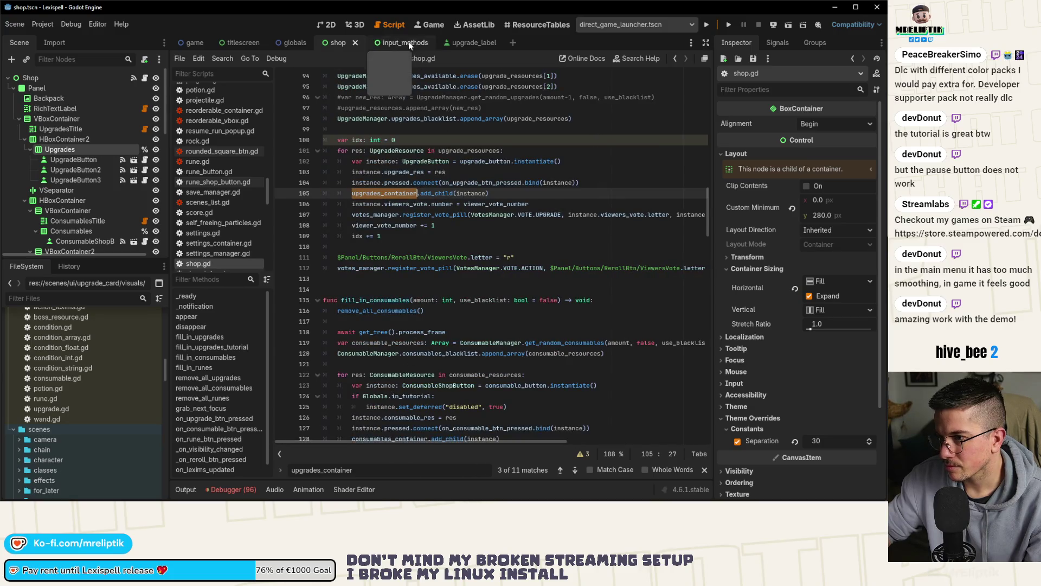
- In upgrade_label.gd, change the 18.0 offsets on lines 134 and 135 to 23.0 and save
click(470, 43)
scroll(473, 264, down, 1)
scroll(473, 265, down, 3)
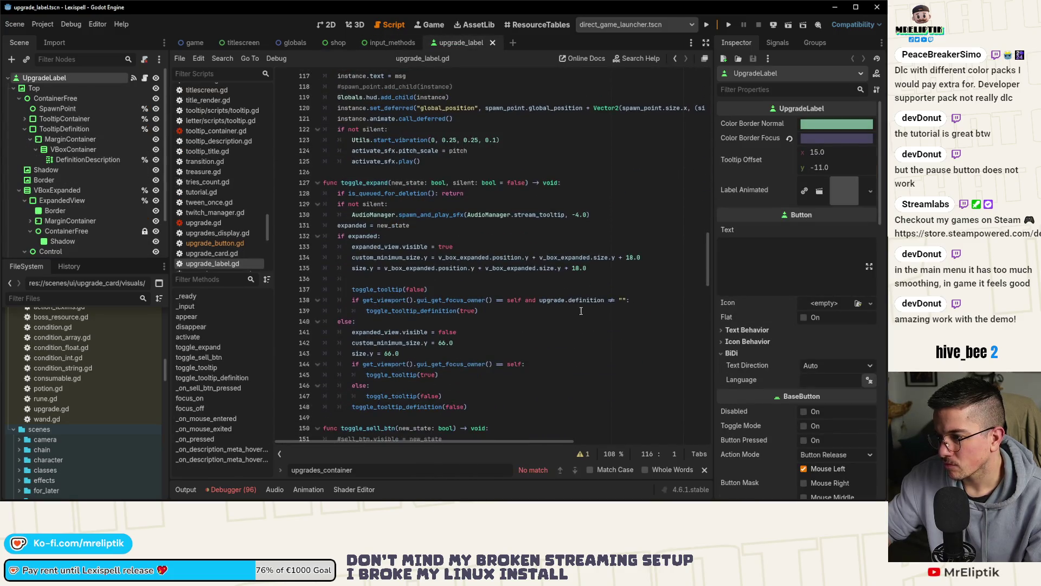
click(633, 257)
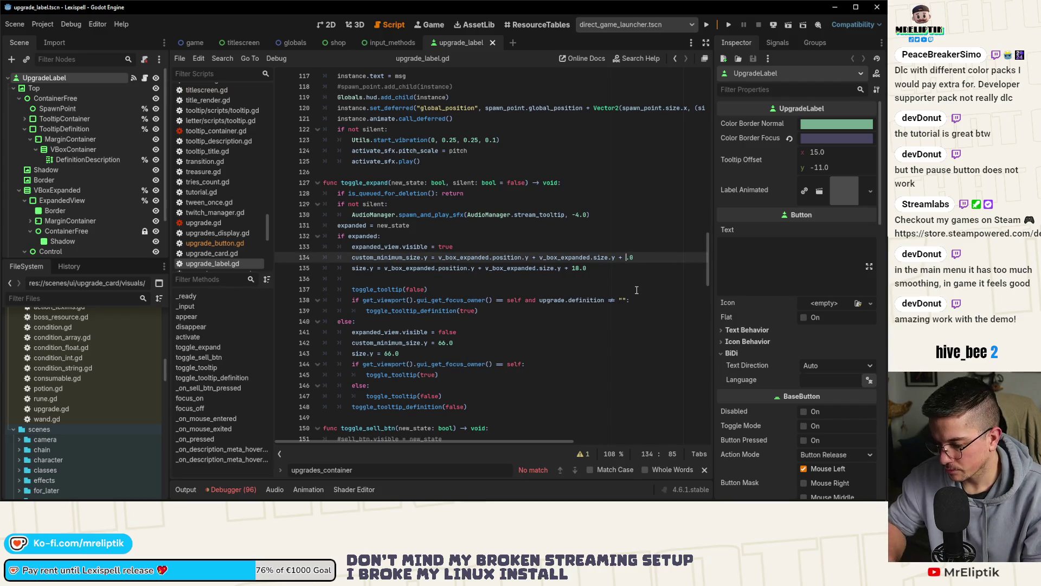
text(23)
click(579, 268)
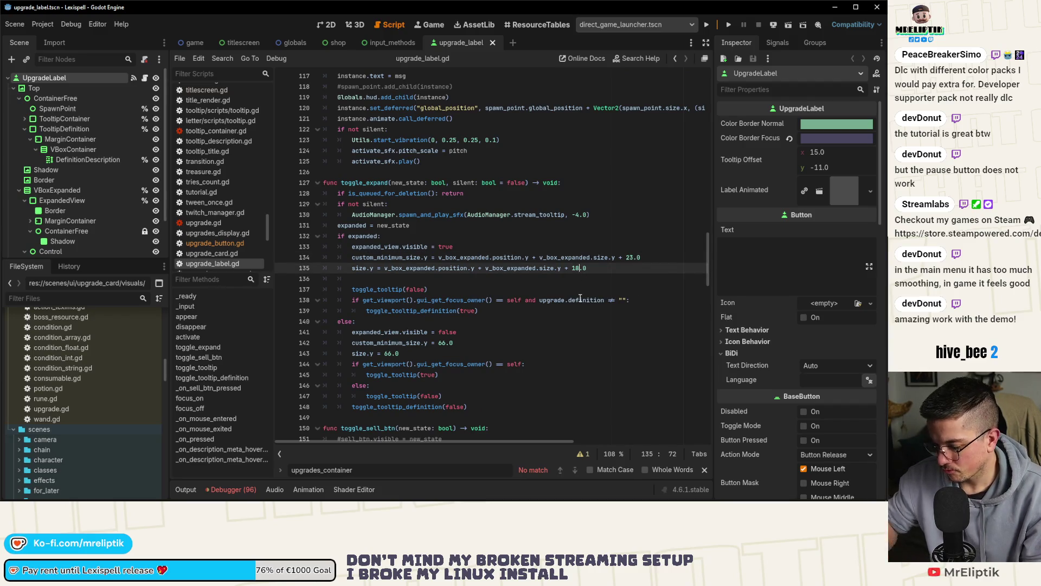
text(23)
key(ctrl+s)
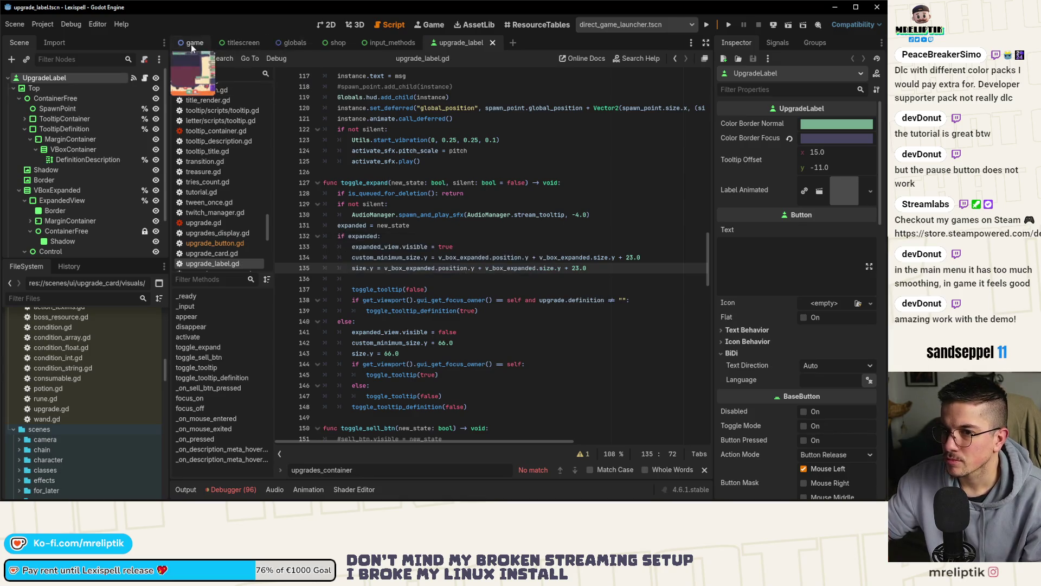
click(324, 25)
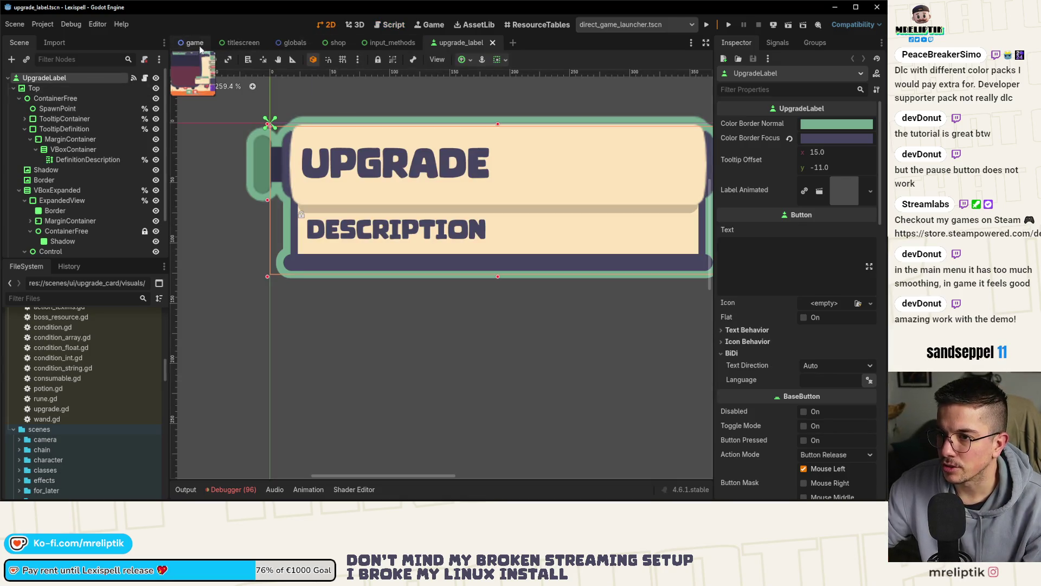
- Check UpgradeContainer's separation override in the game and shop scenes, then save the shop scene
click(191, 42)
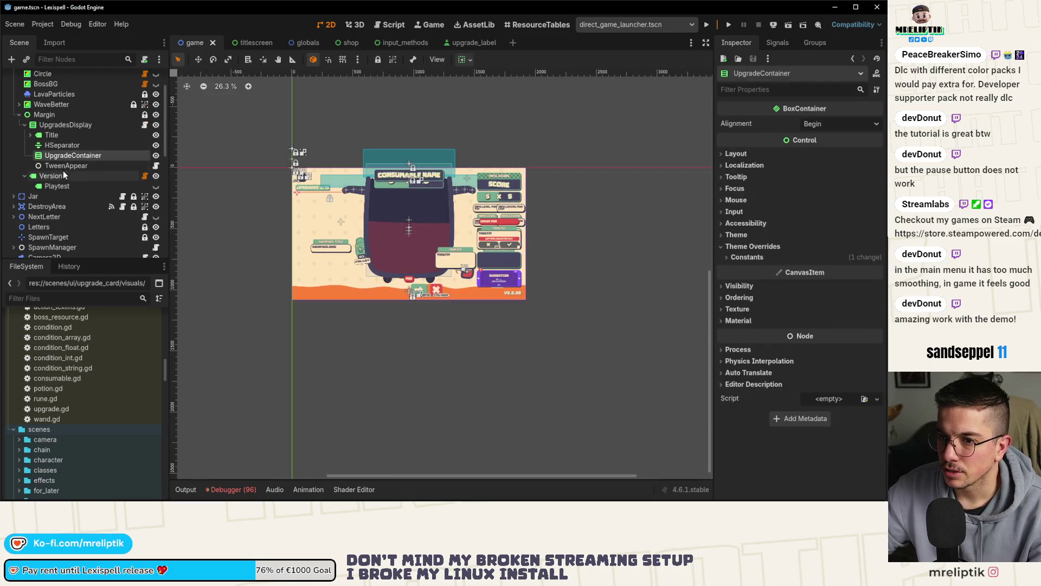
click(70, 156)
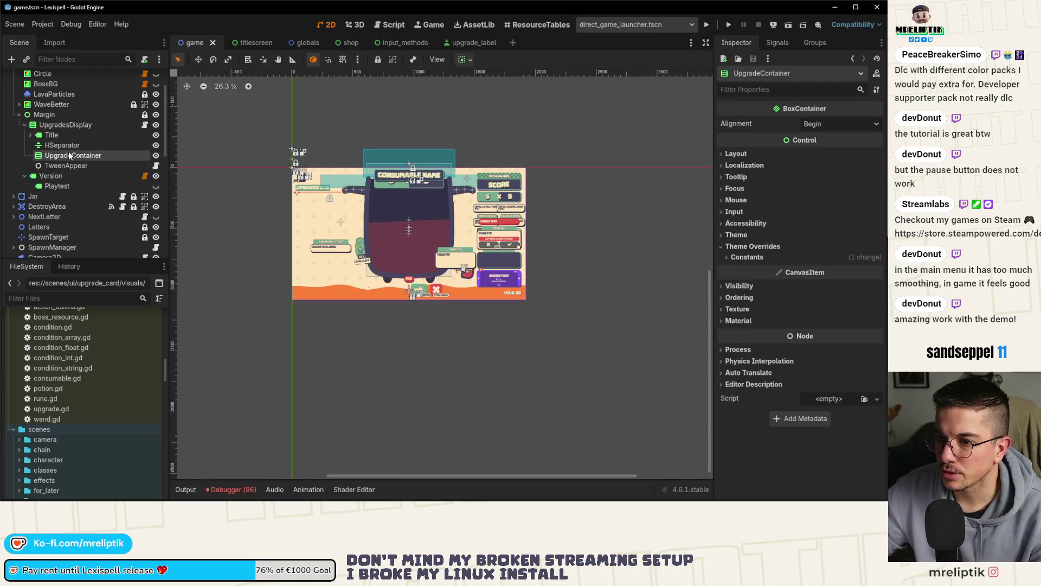
click(738, 259)
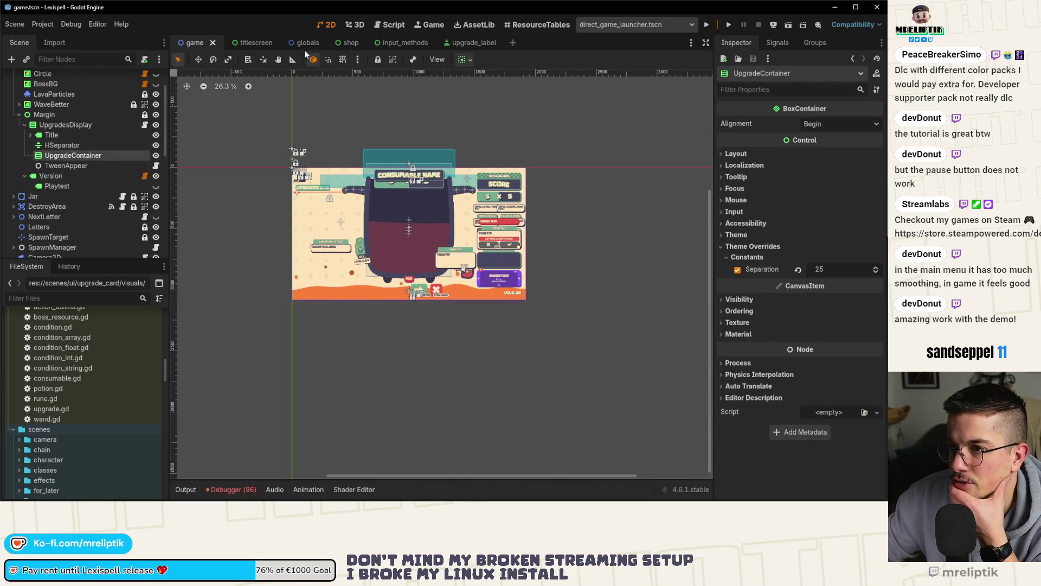
click(347, 42)
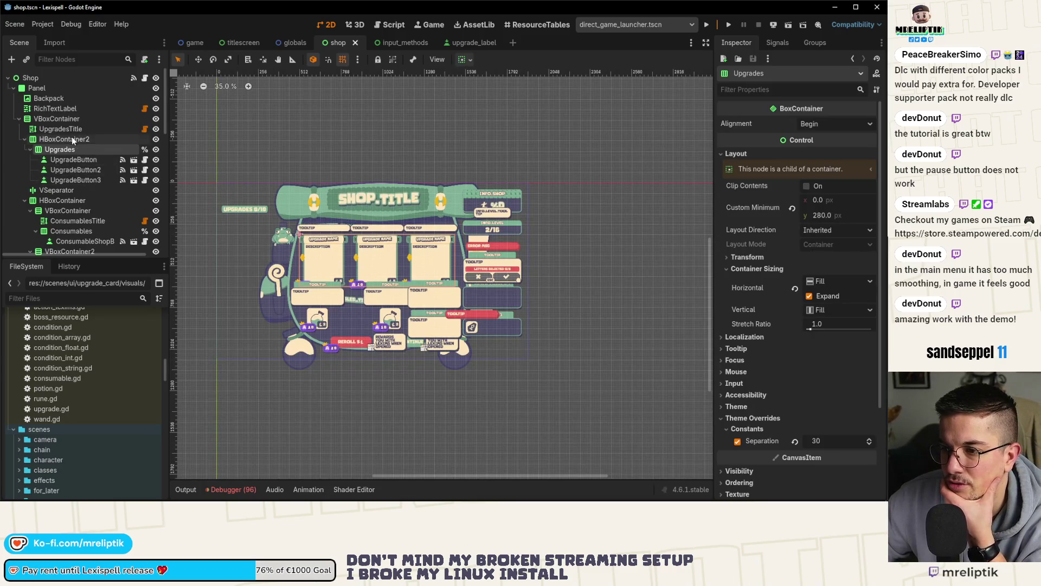
click(239, 208)
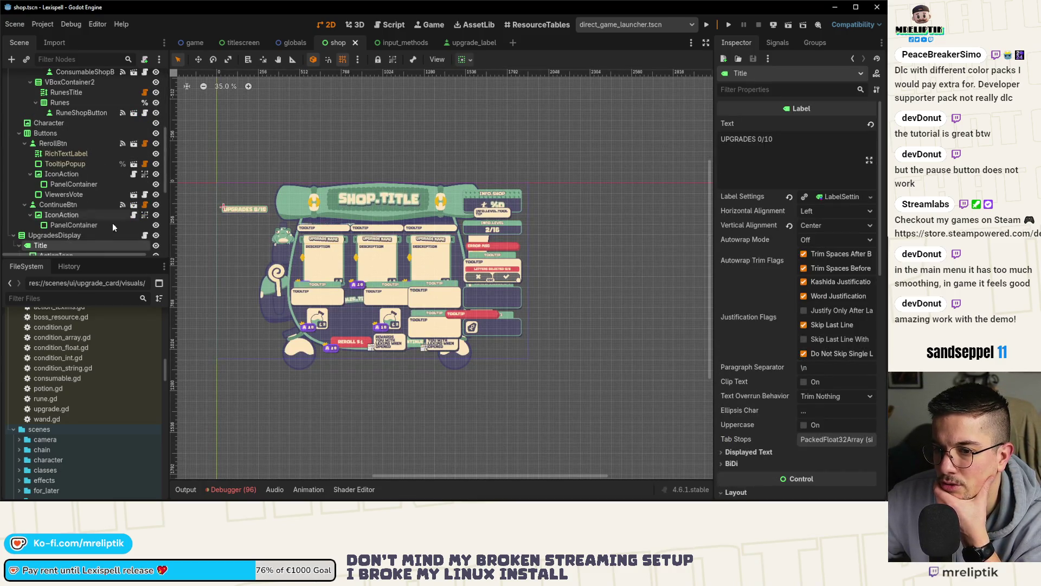
scroll(103, 221, down, 3)
click(74, 211)
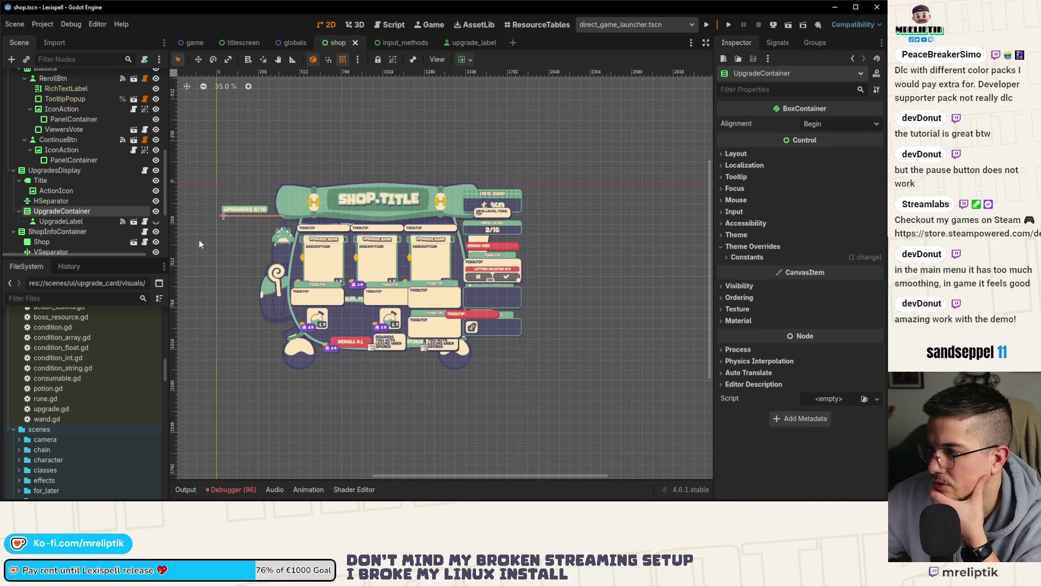
click(751, 258)
click(751, 258)
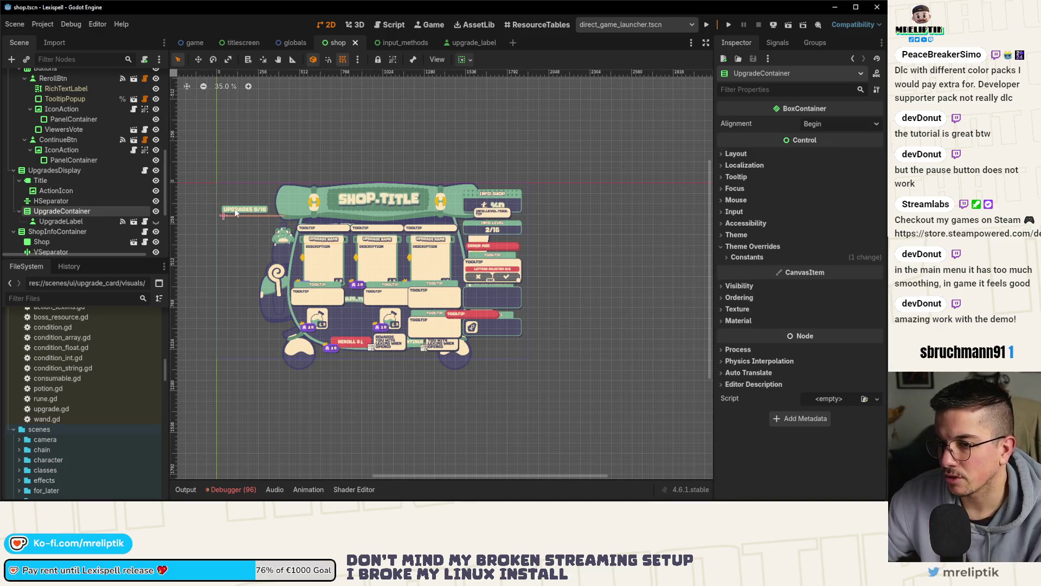
key(ctrl+s)
- Set the shop UpgradeContainer's Separation constant to 35, then return to the game scene
scroll(243, 225, up, 5)
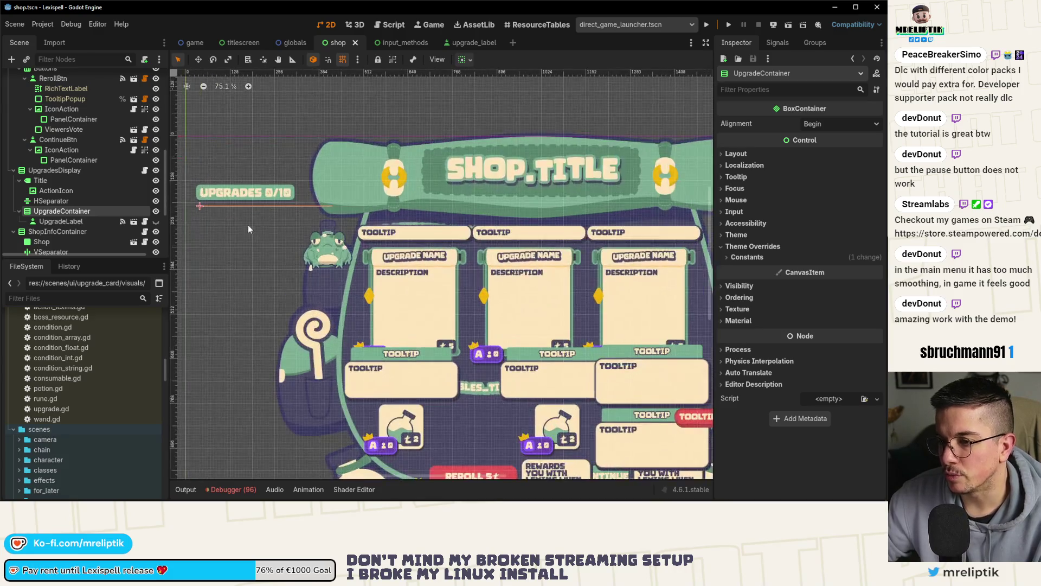
drag(248, 225, 274, 245)
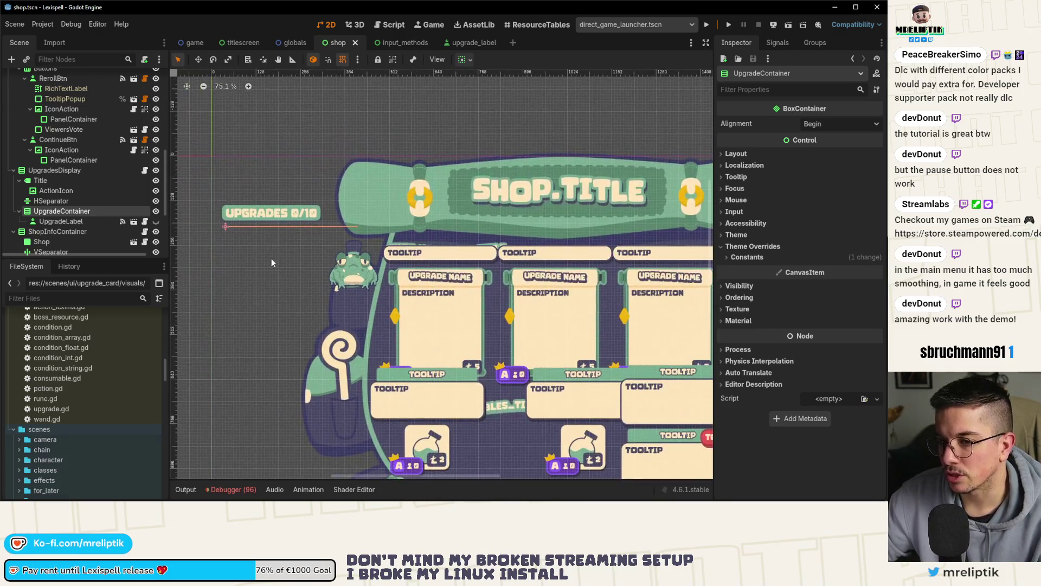
click(754, 259)
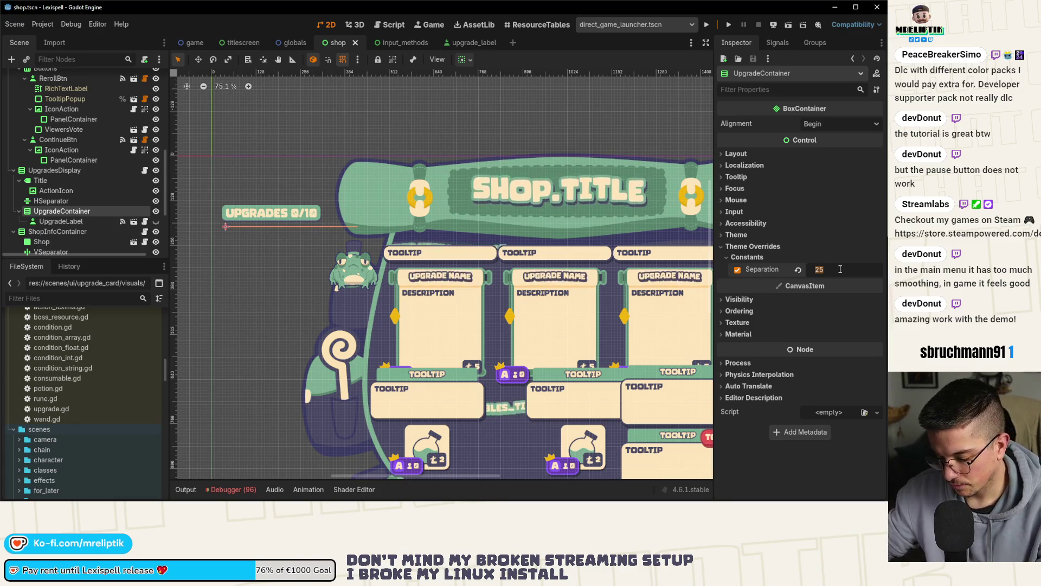
text(35)
key(Return)
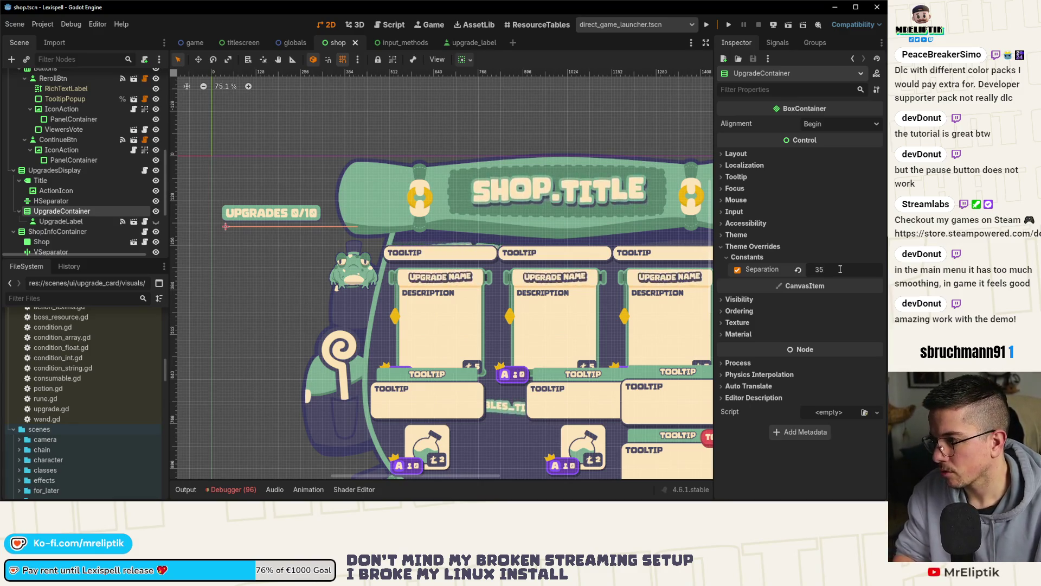
click(194, 42)
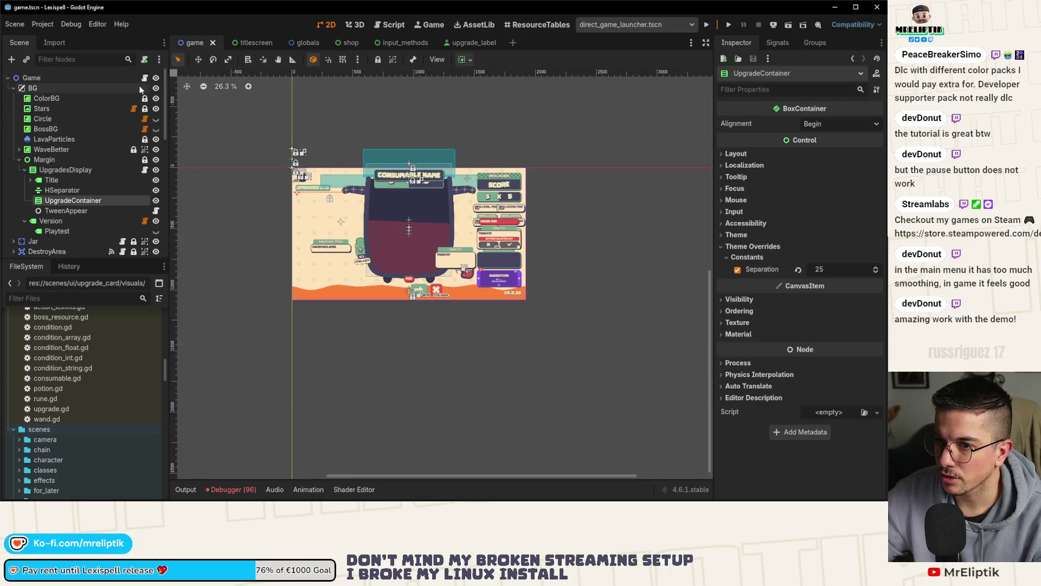
click(145, 78)
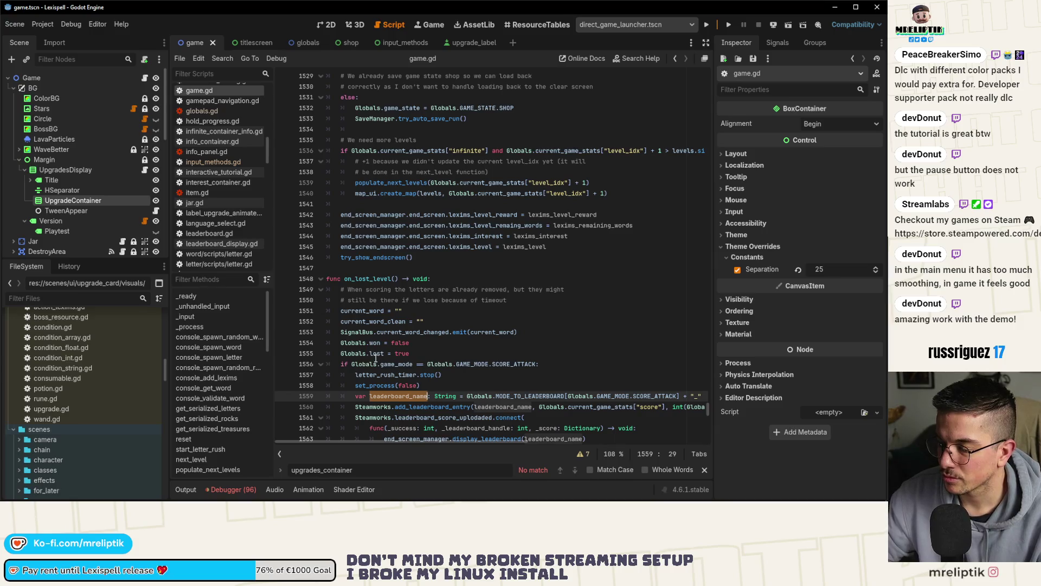
- Revert upgrade_label.gd's line 134–135 offsets from 23 to 18 and run the game with F5
click(458, 43)
key(Up)
key(Up)
key(Up)
key(End)
key(Left)
key(Left)
key(BackSpace)
key(BackSpace)
text(18)
key(Up)
key(End)
key(Left)
key(Left)
key(BackSpace)
key(BackSpace)
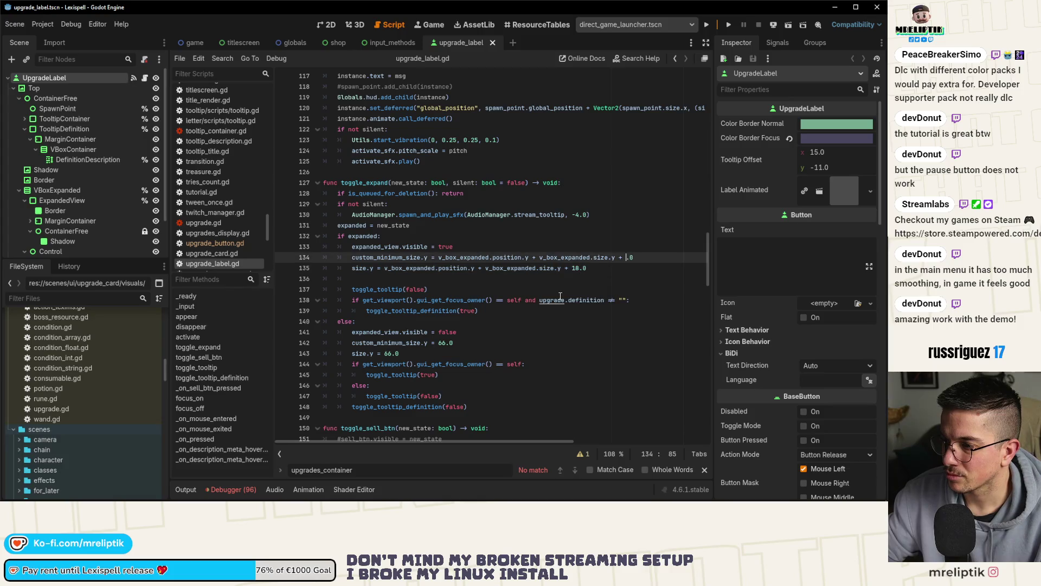
key(F5)
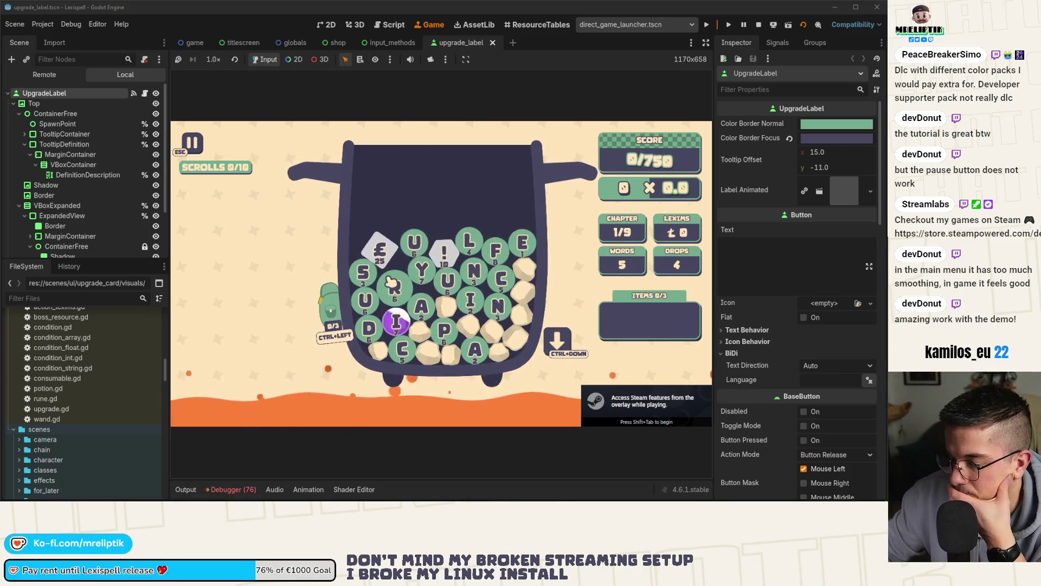
- Build and submit the word RUDE! from the letter tiles
click(400, 290)
click(447, 281)
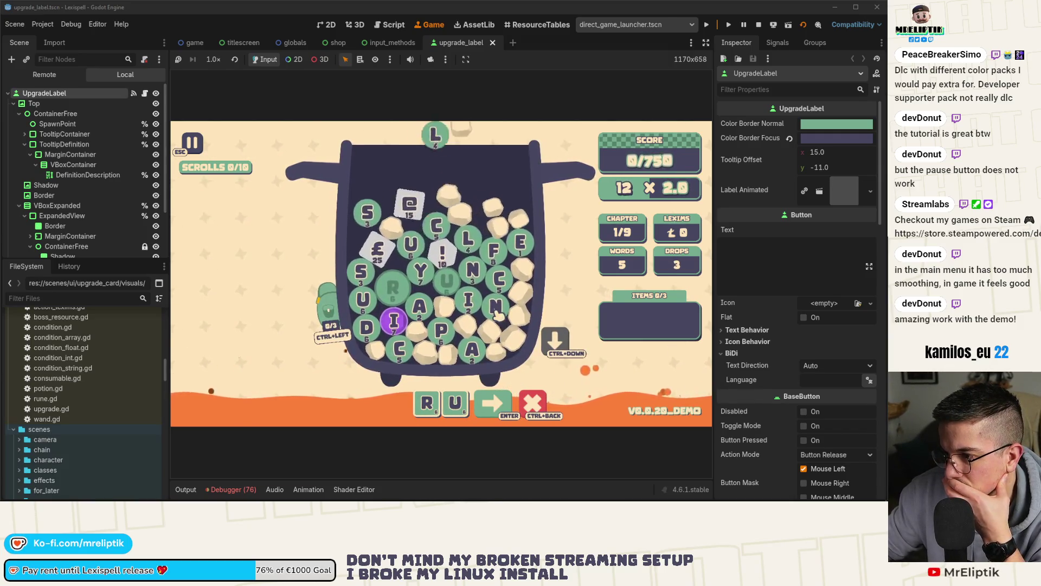
text(di)
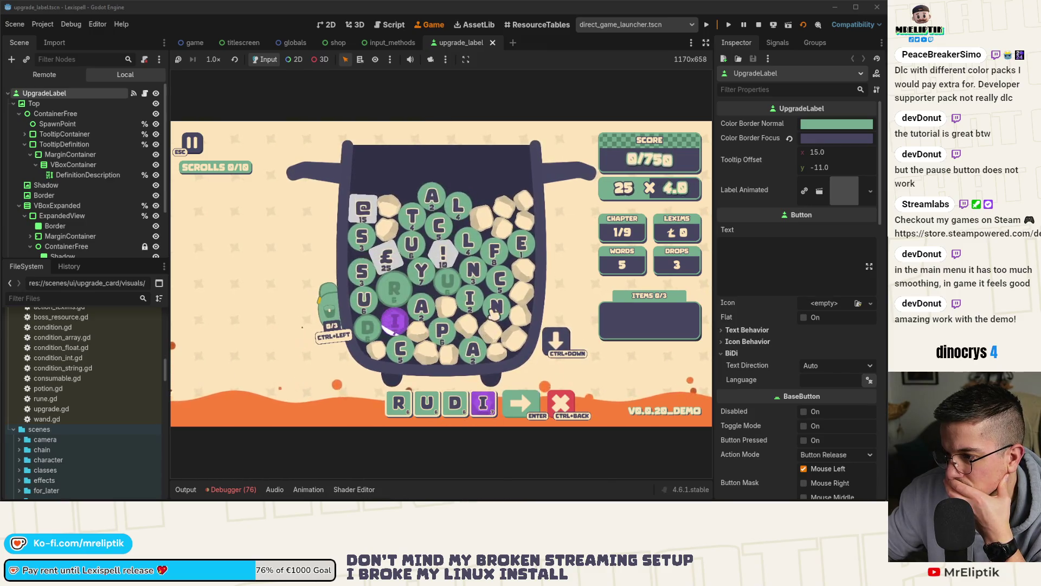
key(BackSpace)
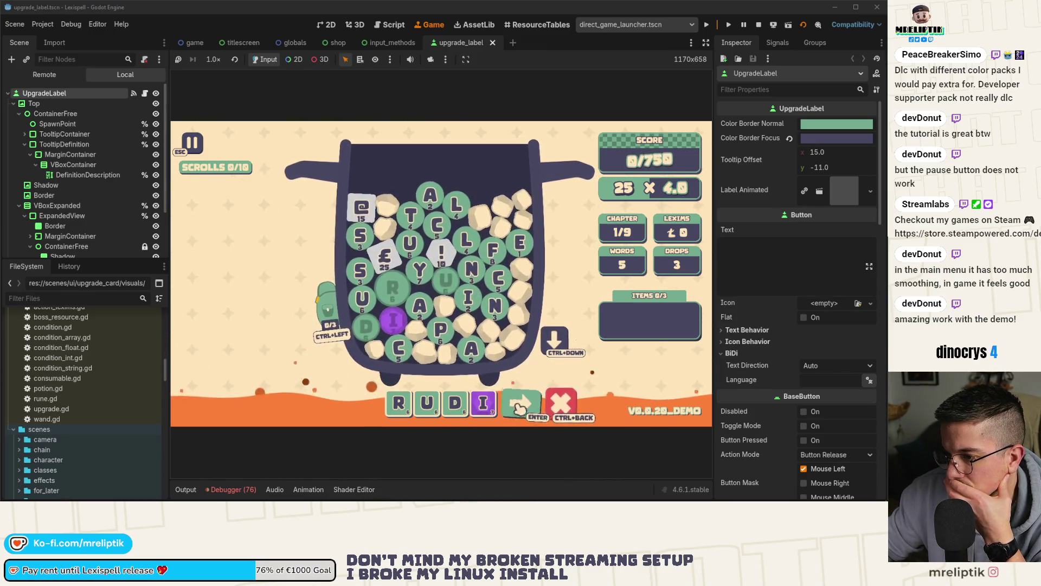
text(e!)
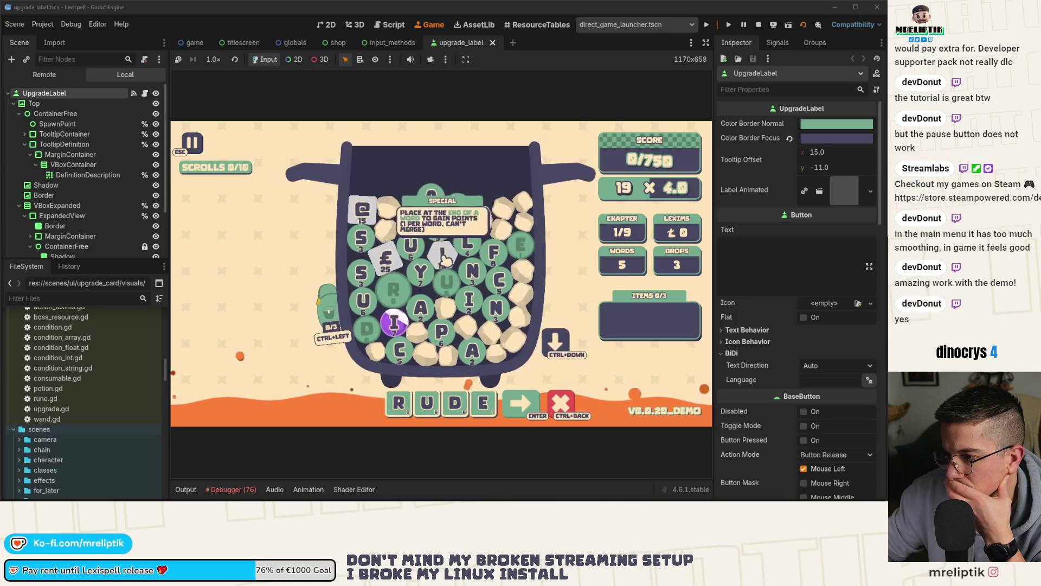
click(532, 412)
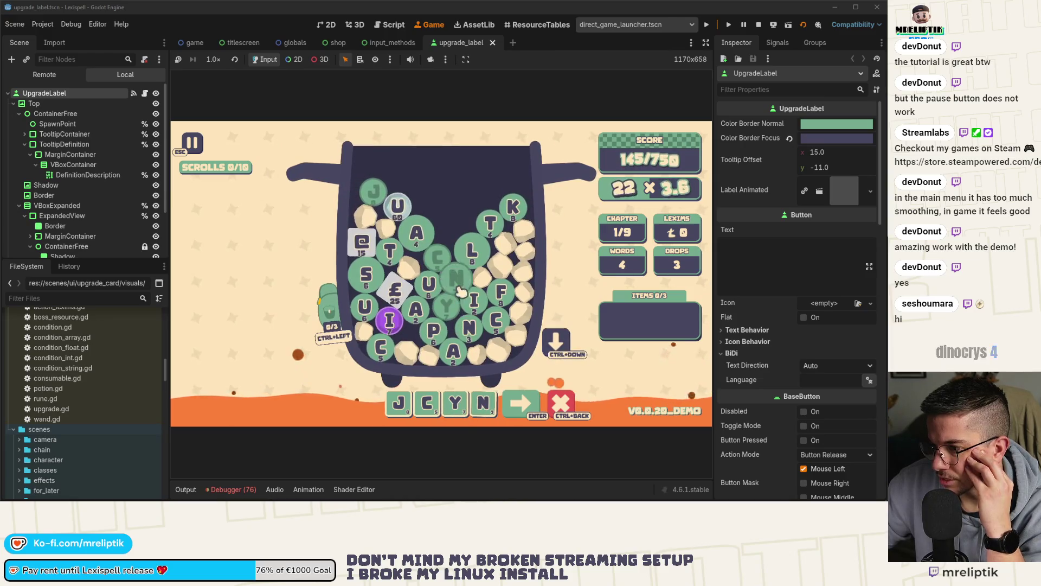
- Try submitting JACINTES, then clear the rejected word
key(t)
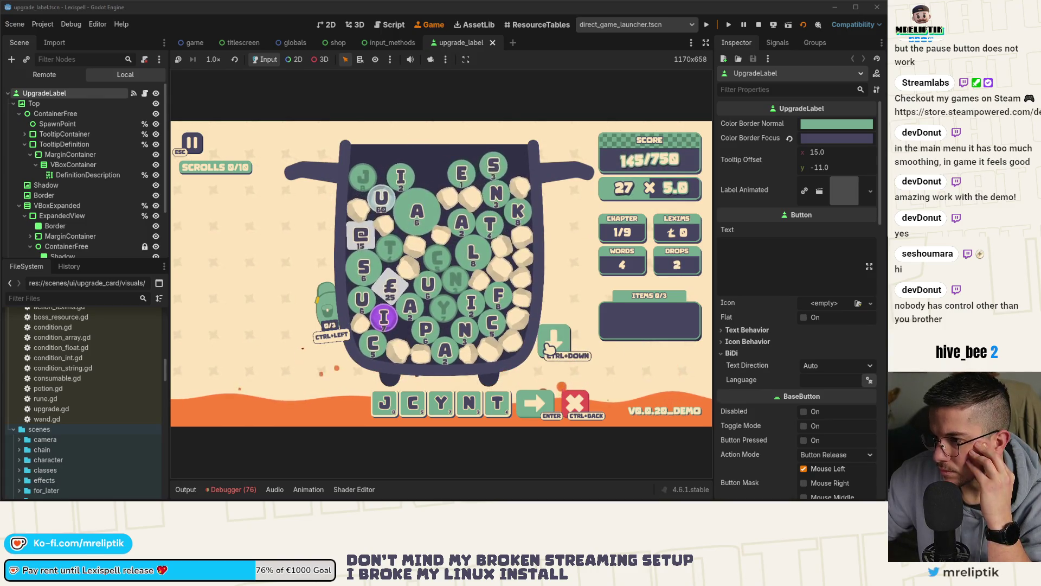
click(512, 174)
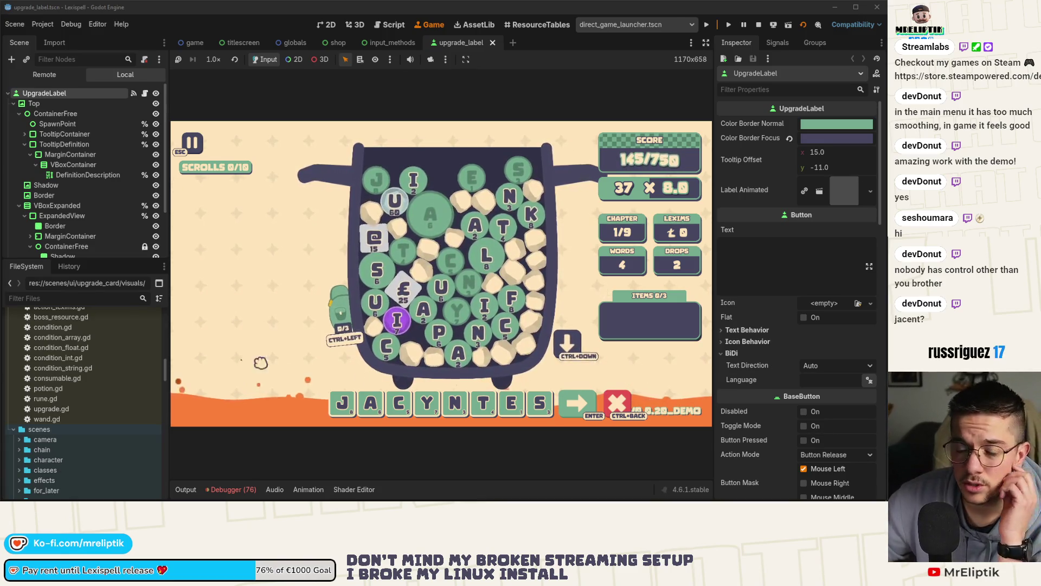
click(427, 403)
key(i)
drag(540, 404, 439, 405)
key(Return)
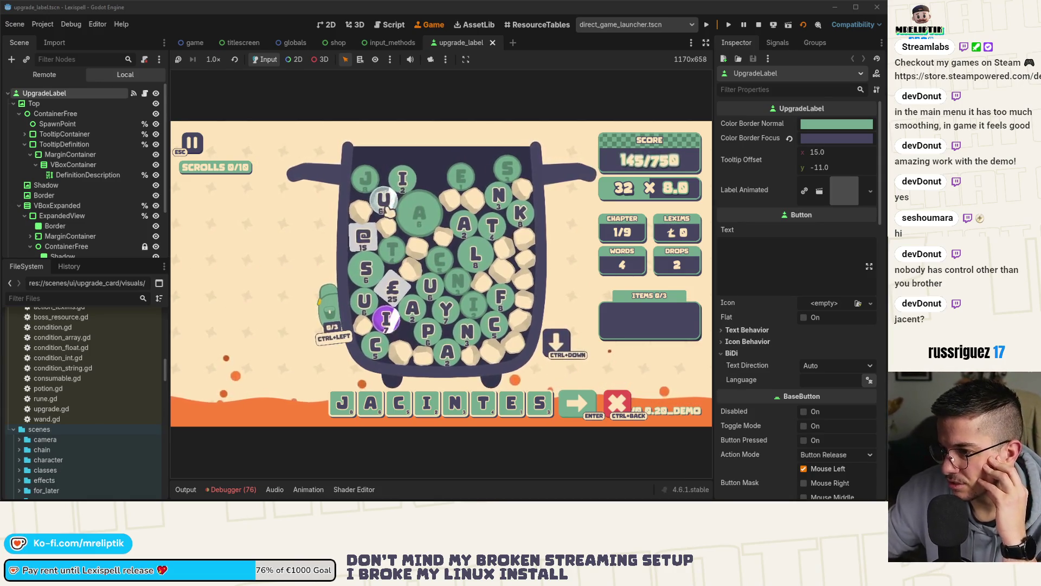
key(ctrl+BackSpace)
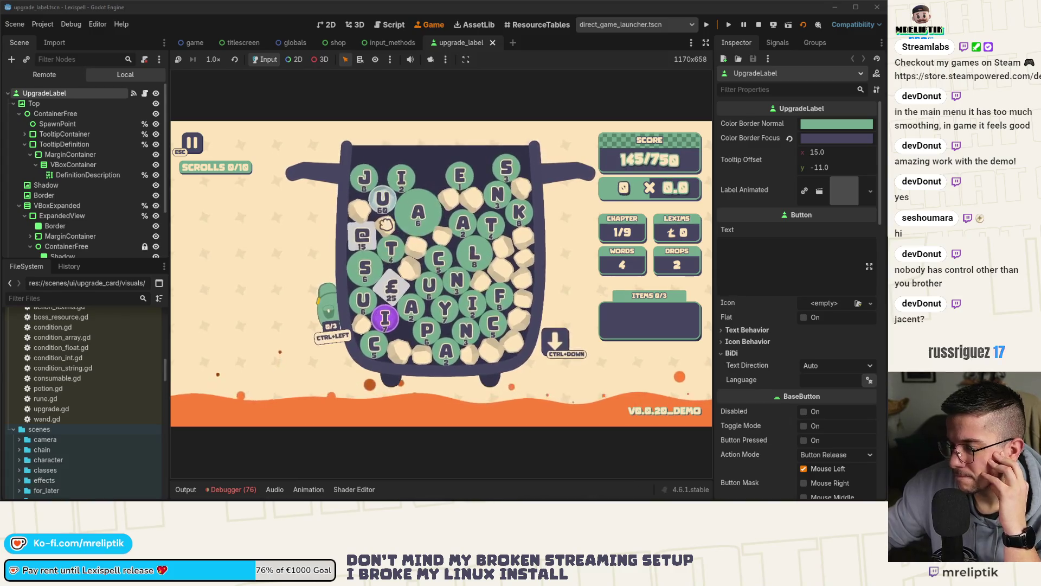
- Build JUSTIFY to clear the chapter at 810/750 and continue to the shop
click(364, 177)
click(383, 198)
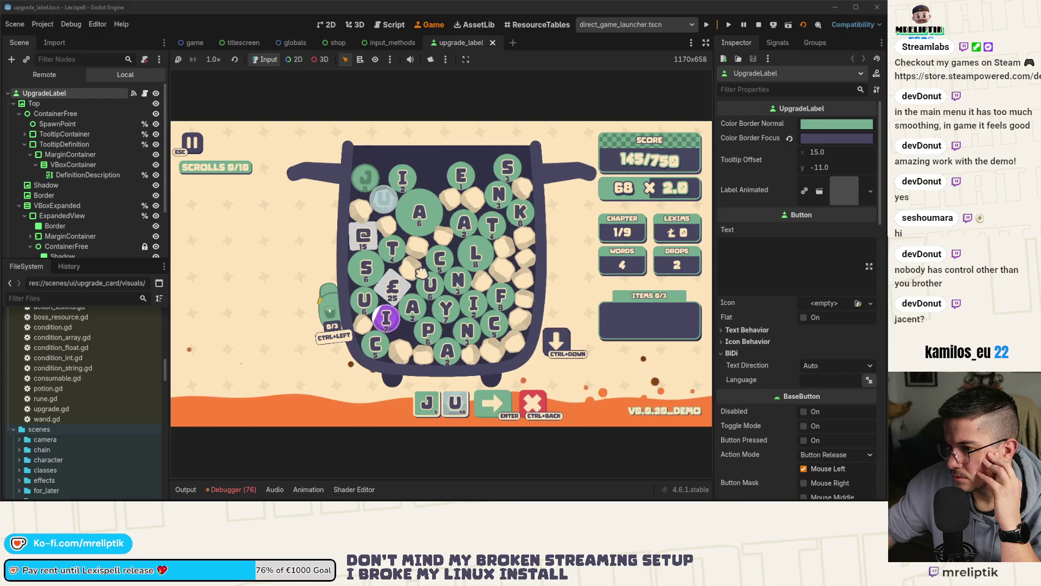
click(394, 261)
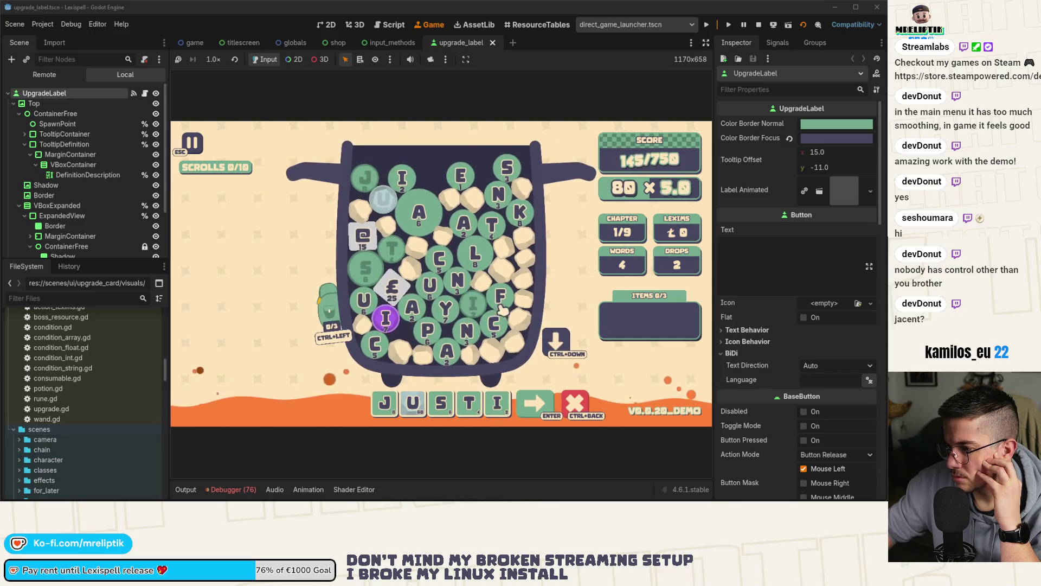
click(461, 176)
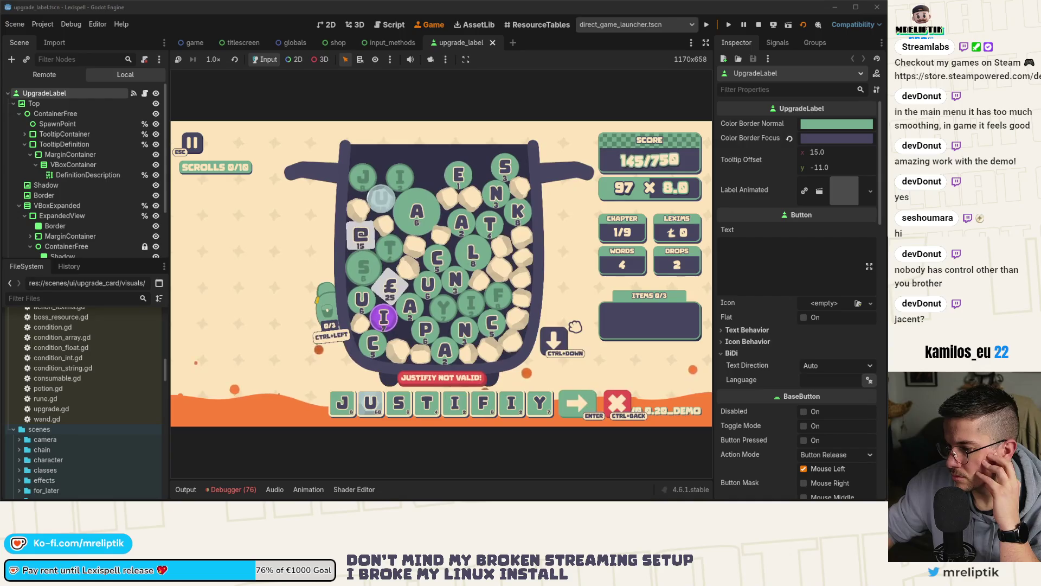
key(BackSpace)
key(BackSpace)
text(y)
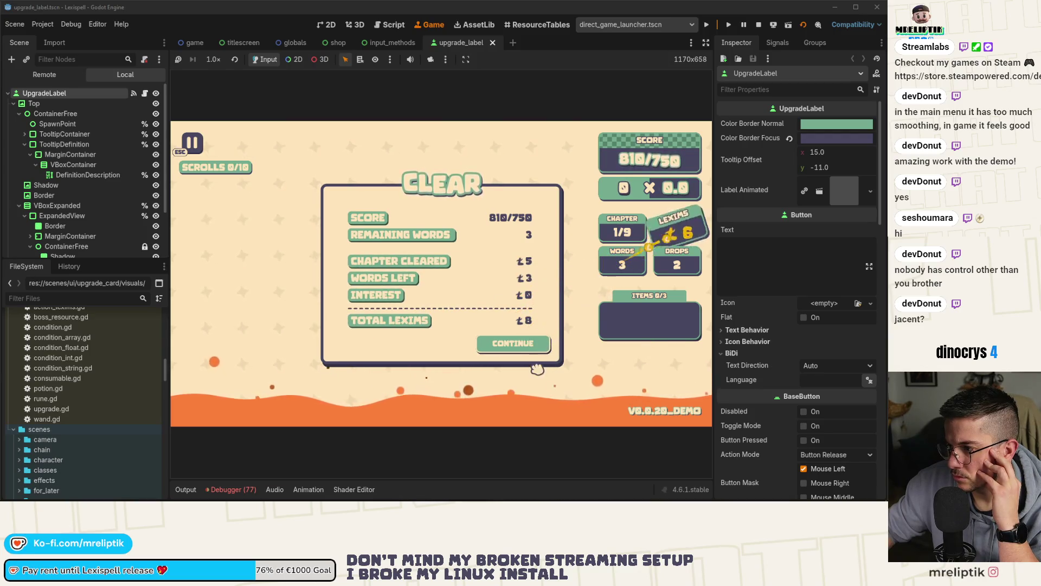
click(527, 343)
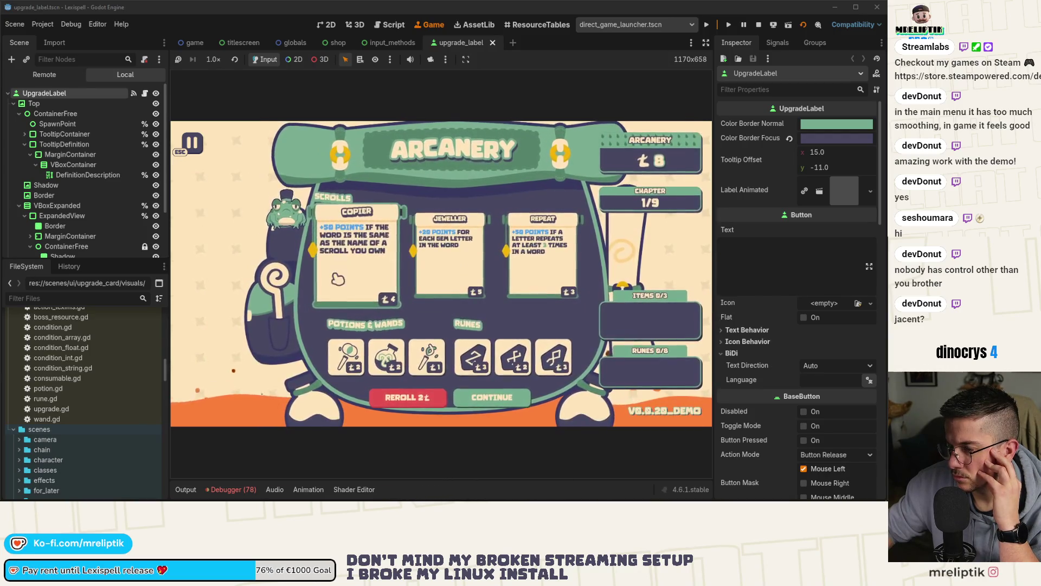
- Buy the Jeweller and Repeat scrolls, expand Jeweller's label and check its tooltips
click(455, 260)
click(449, 255)
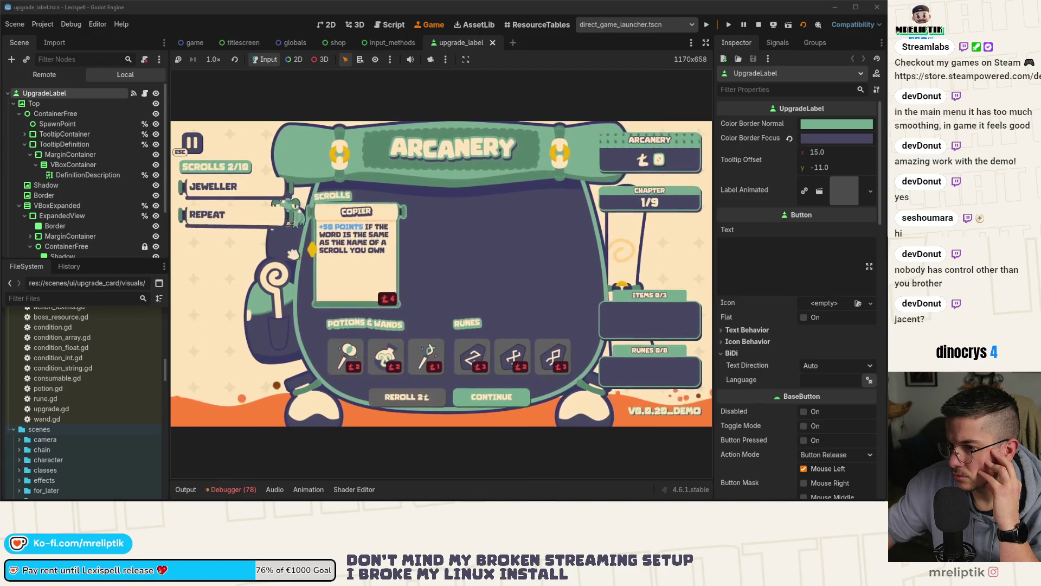
click(238, 192)
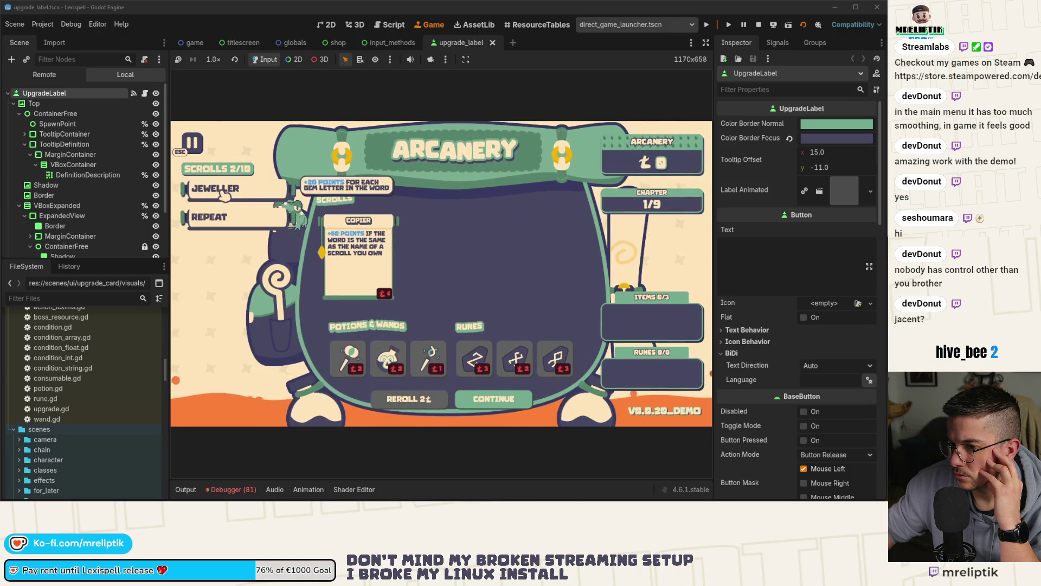
mouse_move(224, 195)
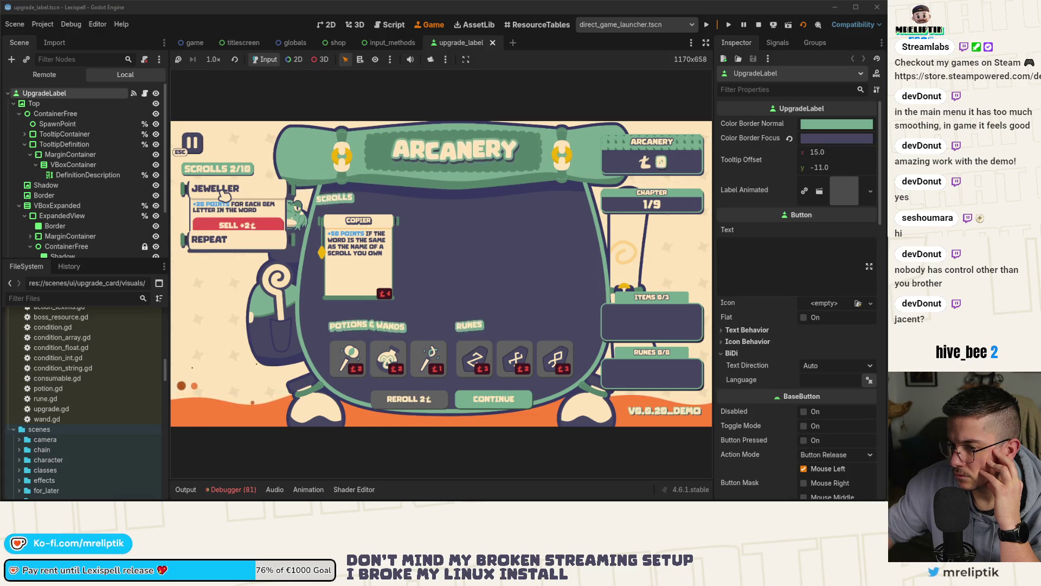
mouse_move(221, 224)
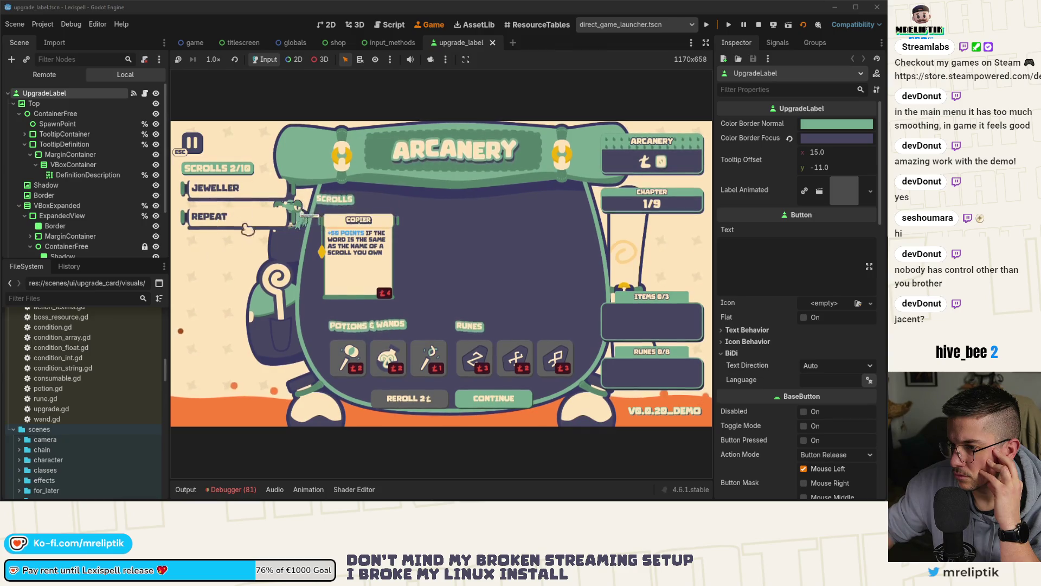
- Inspect the live UpgradeLabel node's properties in the Remote scene tree
click(47, 103)
click(44, 93)
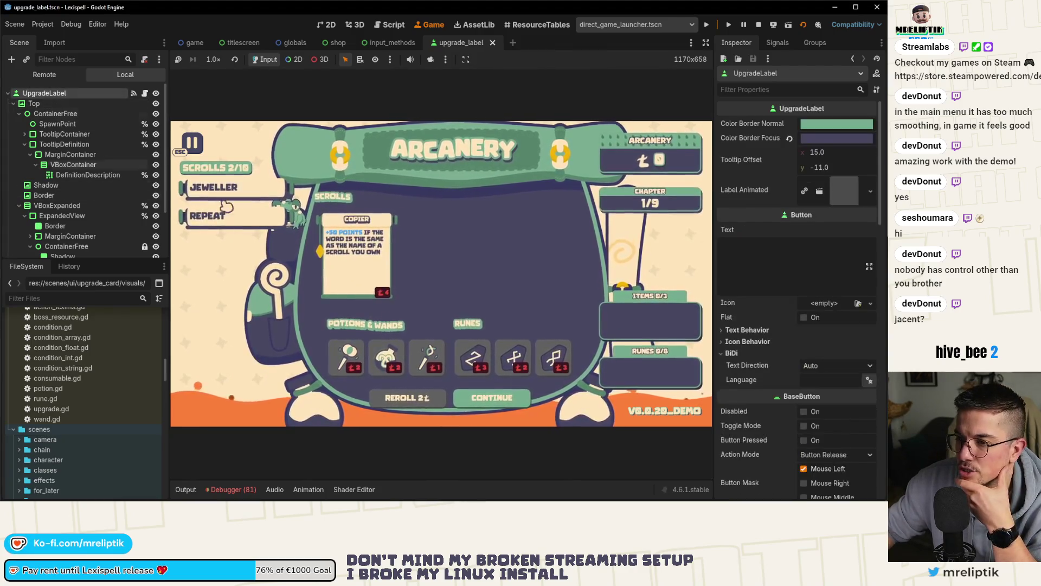
scroll(834, 366, down, 10)
scroll(825, 373, up, 10)
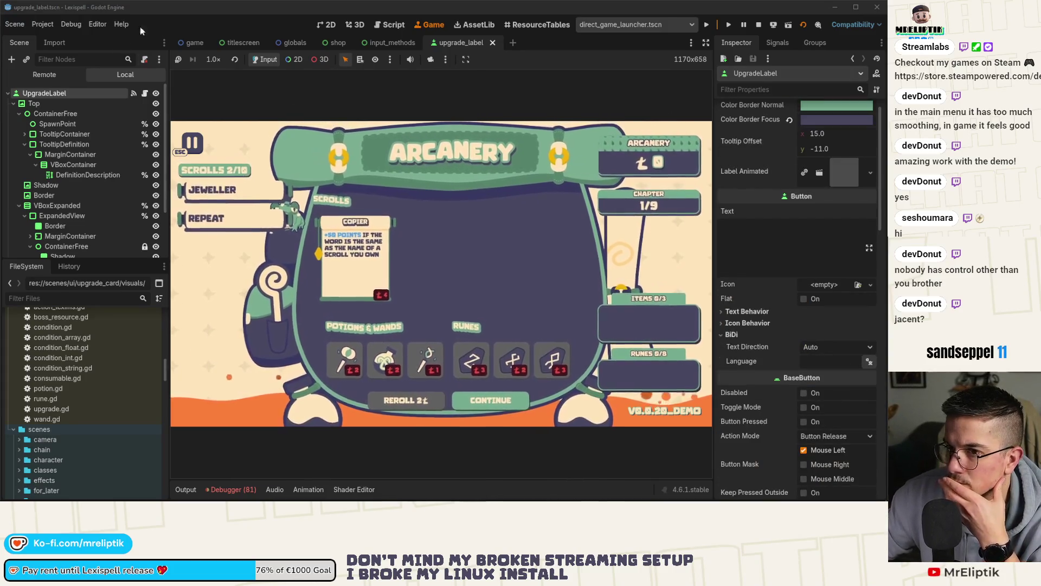
click(338, 43)
- Set the shop UpgradeContainer separation back to 25 and save the shop scene
click(834, 268)
text(25)
key(Return)
key(ctrl+s)
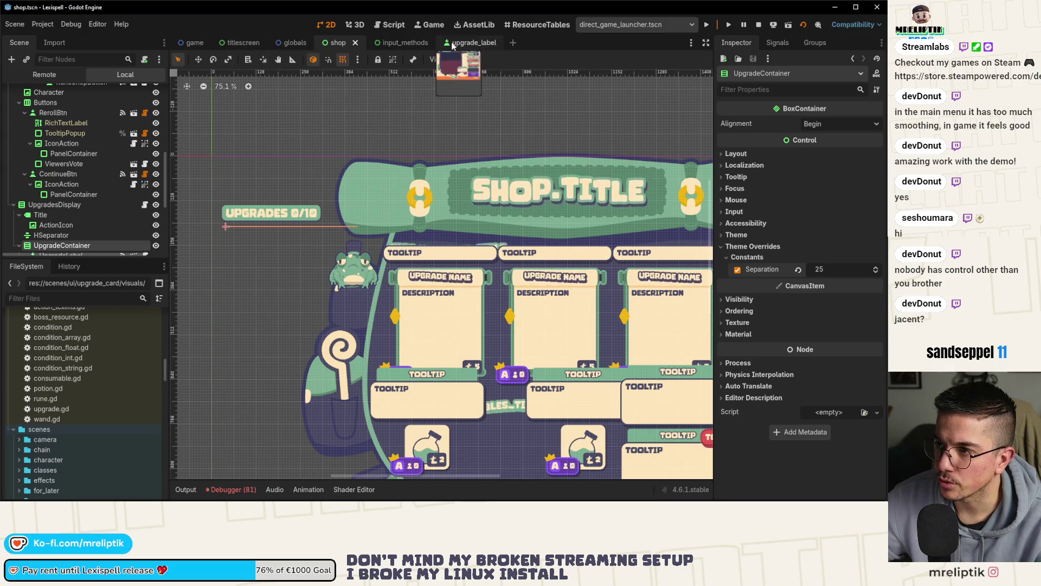
- Open the upgrade_label scene and look over its node tree
click(145, 93)
click(146, 95)
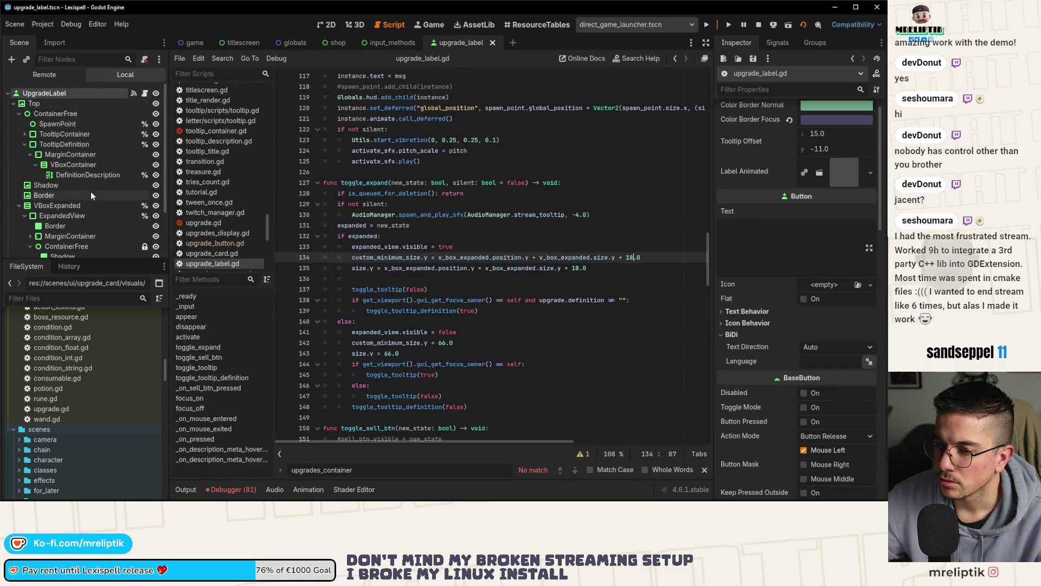
key(ctrl+F1)
scroll(62, 197, down, 3)
scroll(71, 201, up, 3)
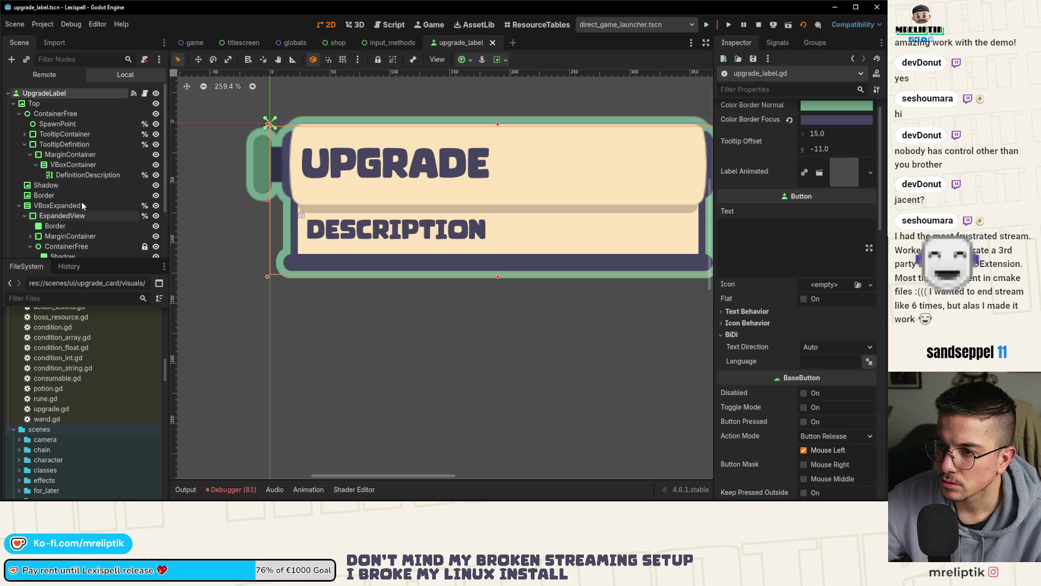
scroll(68, 200, down, 1)
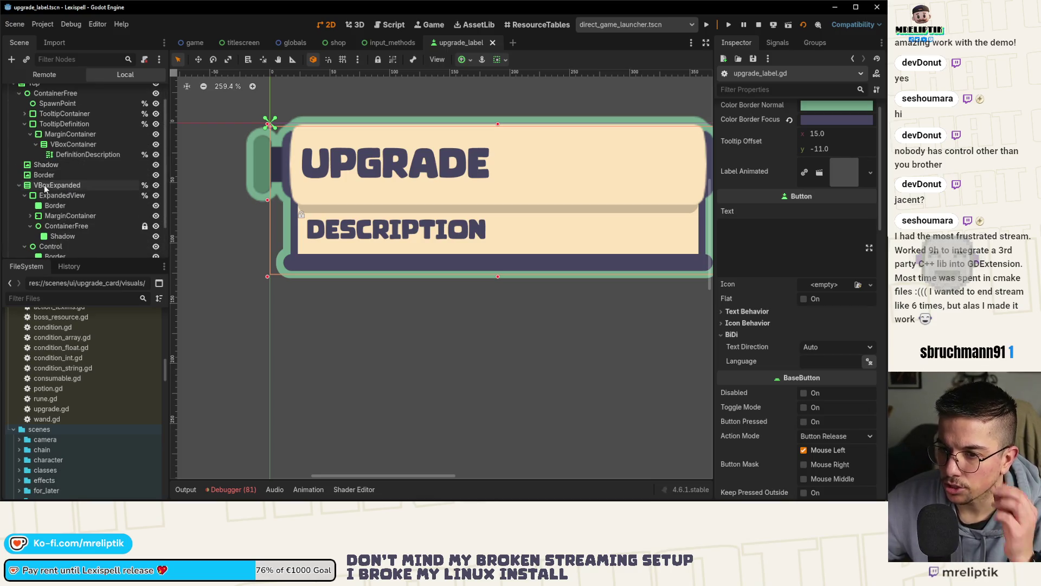
scroll(49, 185, down, 1)
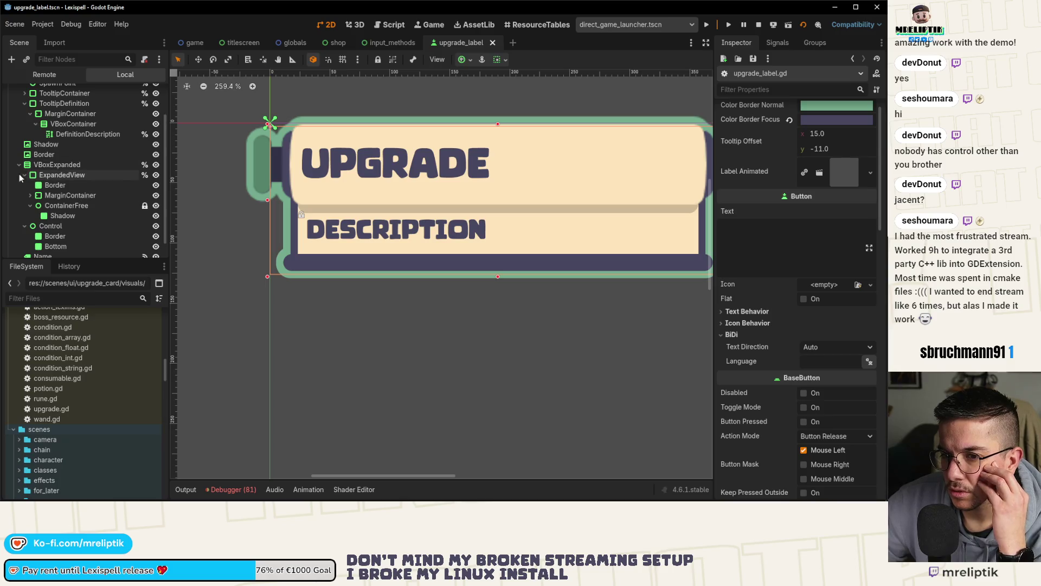
scroll(19, 173, up, 2)
scroll(27, 184, down, 3)
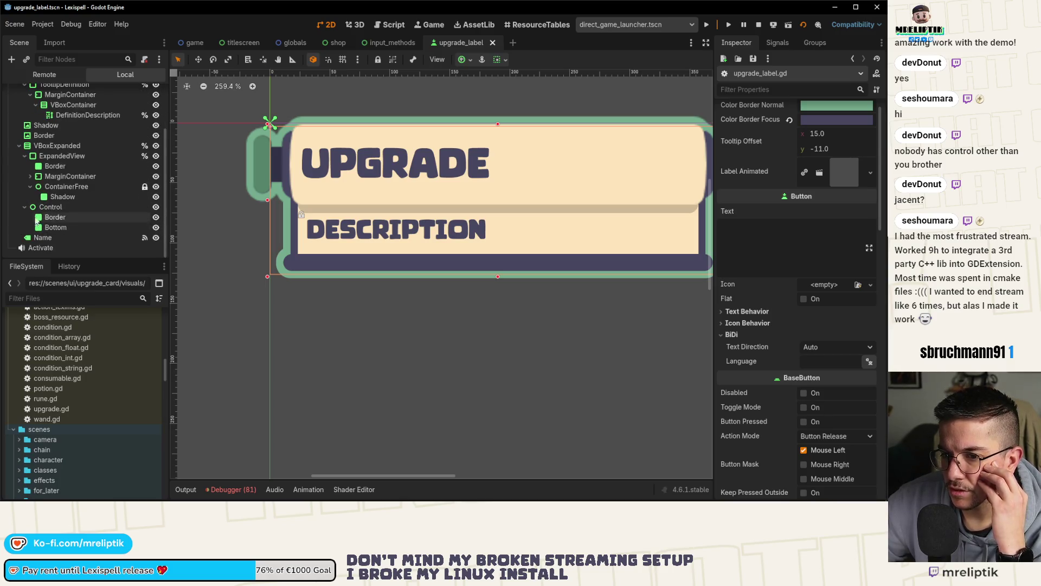
- Collapse ContainerFree, expand MarginContainer, select VBoxExpanded, and open upgrade_label.gd at toggle_expand
click(31, 186)
click(30, 187)
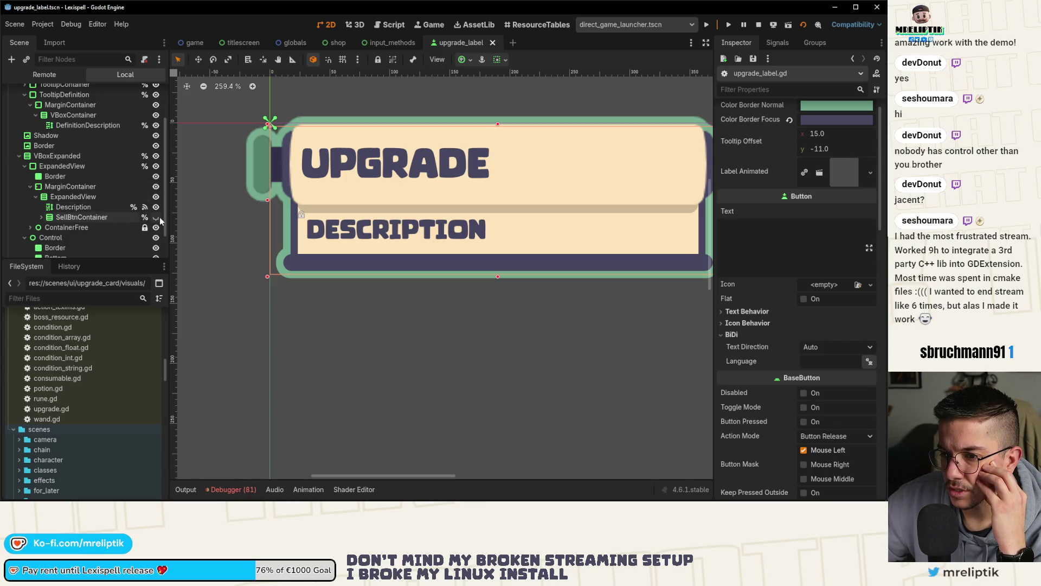
click(72, 157)
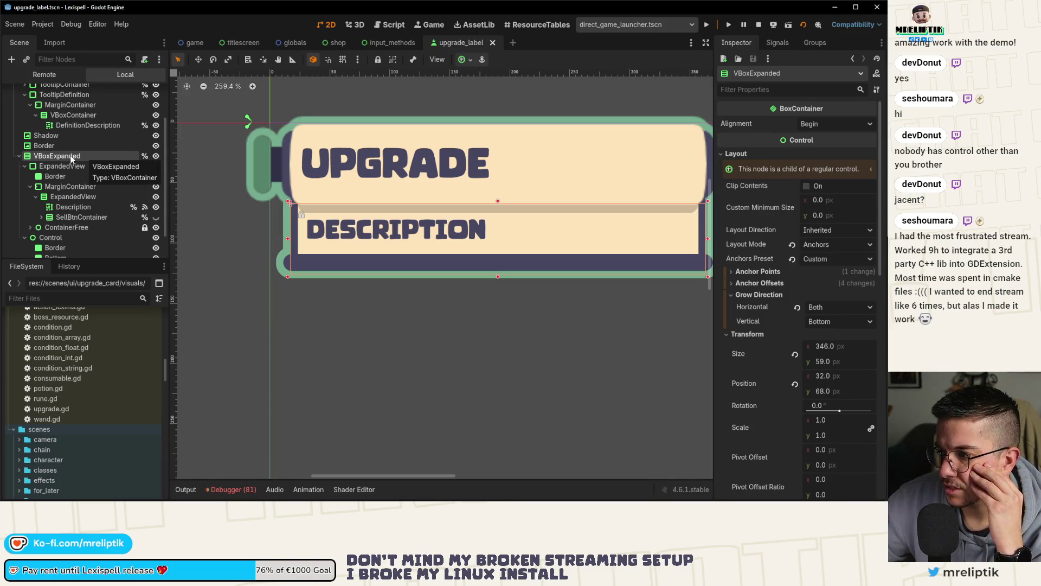
scroll(75, 160, up, 3)
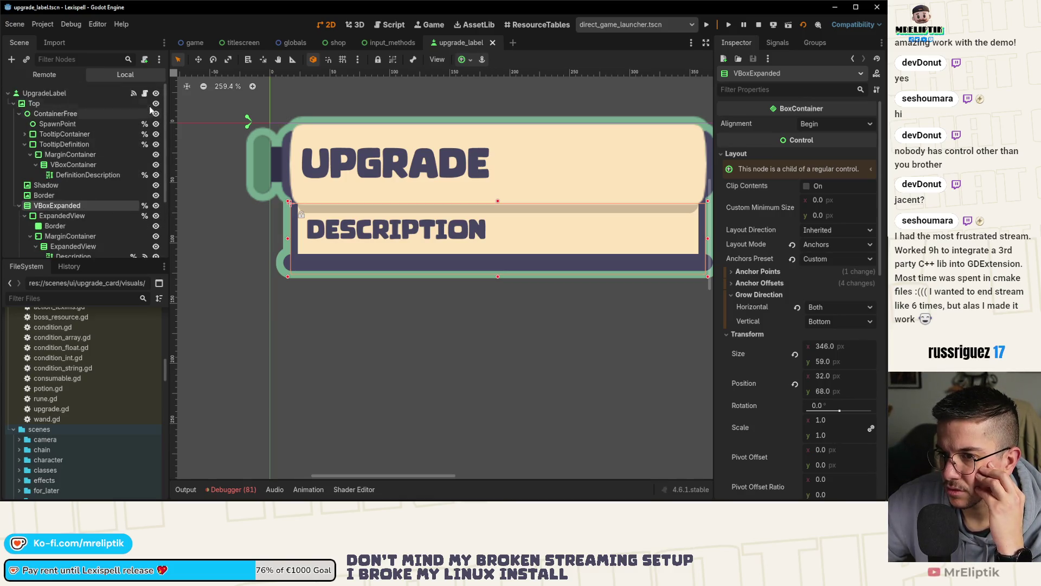
click(145, 93)
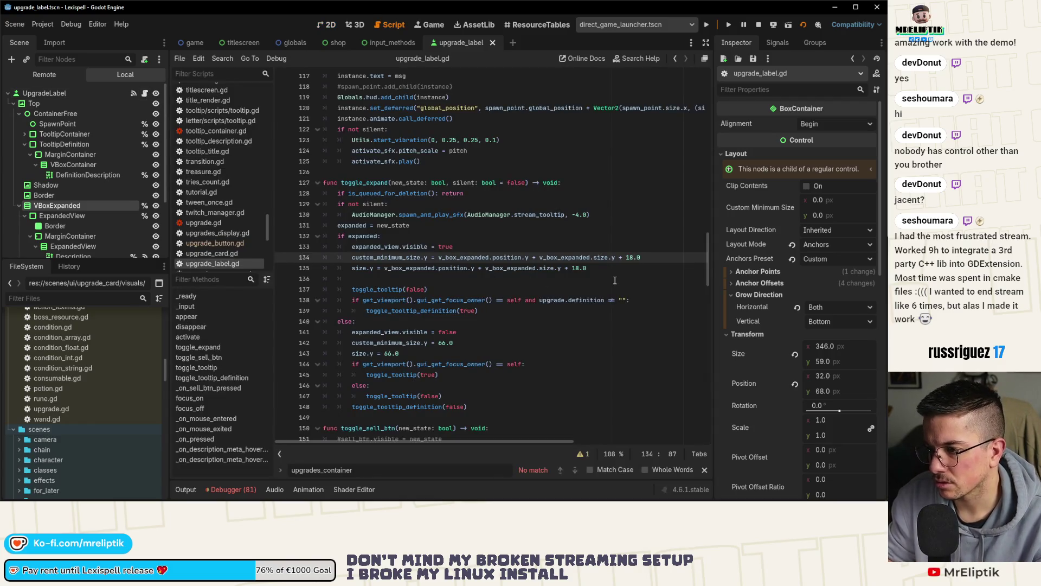
- Change the line 134–135 offsets from 18.0 to 23.0, save, and launch the game's Arcanery shop
key(BackSpace)
key(BackSpace)
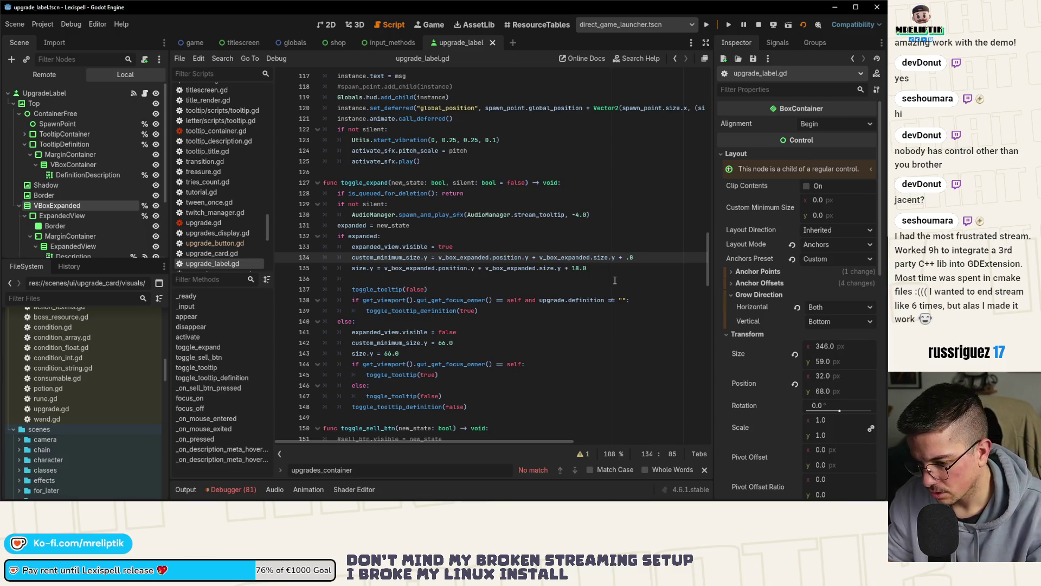
text(23)
key(Down)
key(Left)
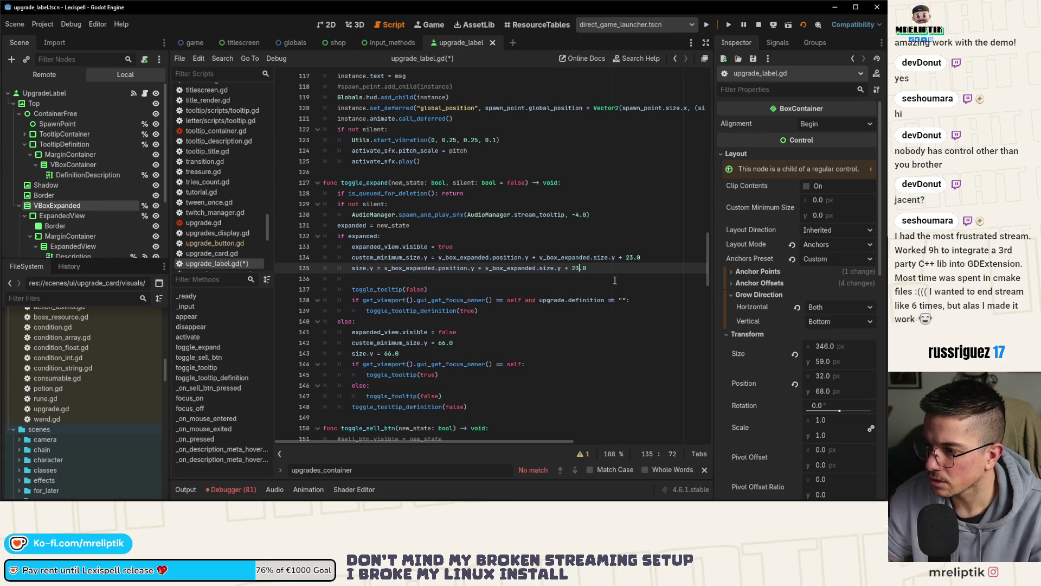
key(ctrl+s)
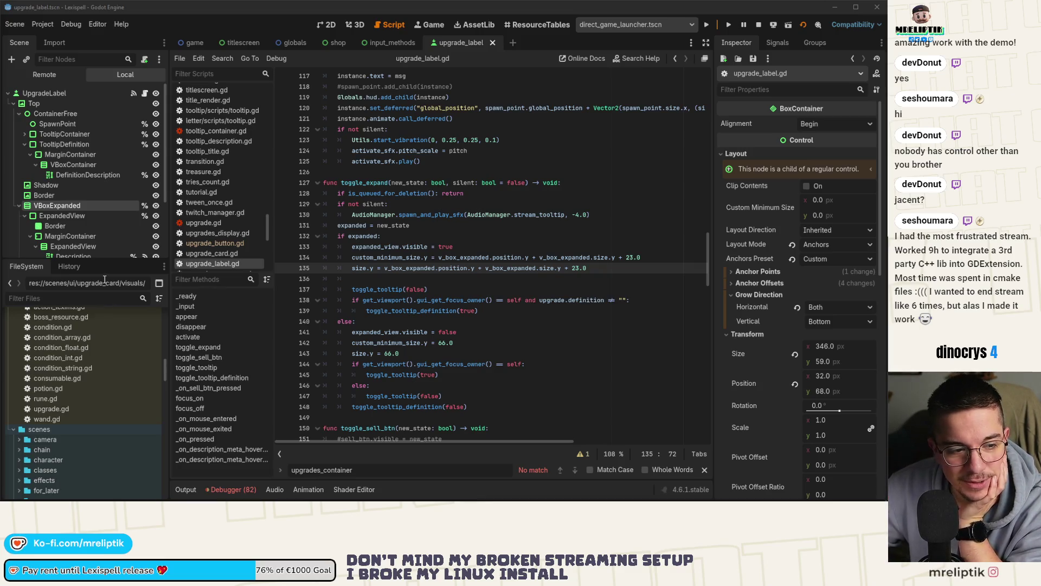
key(F5)
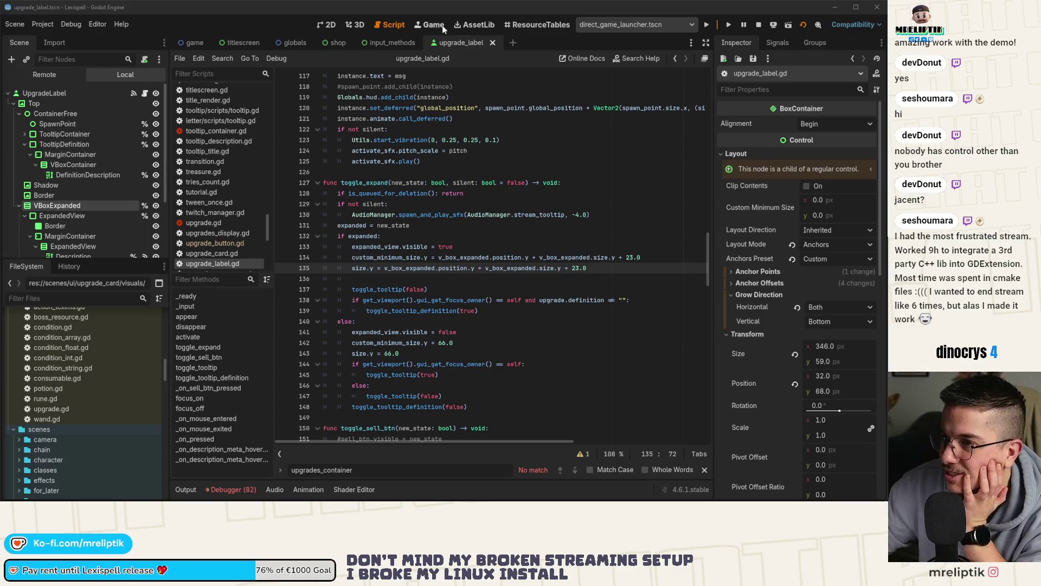
mouse_move(239, 217)
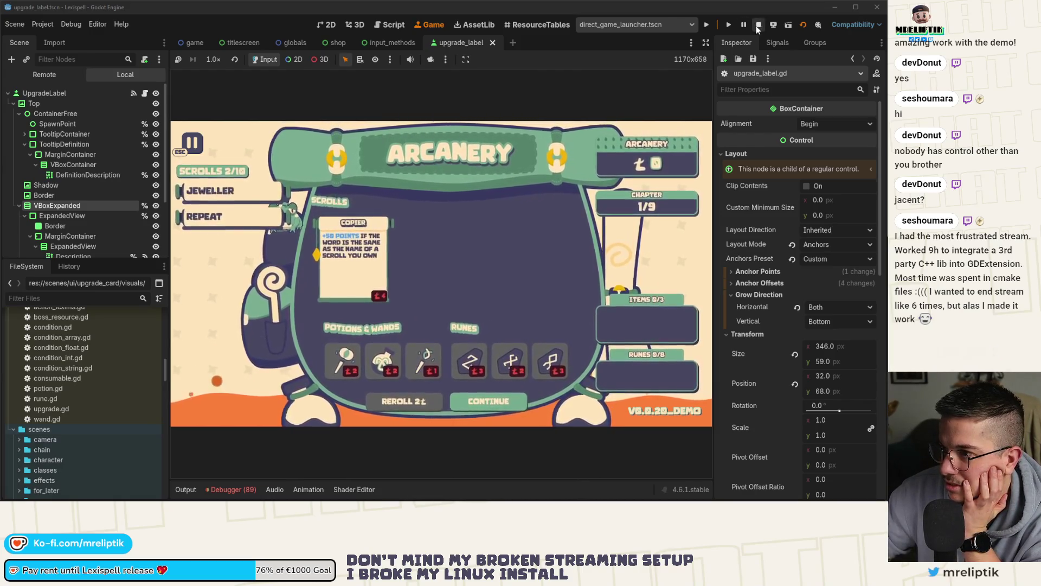
- Stop the game and return to the UpgradeLabel 2D layout with VBoxExpanded selected
key(F8)
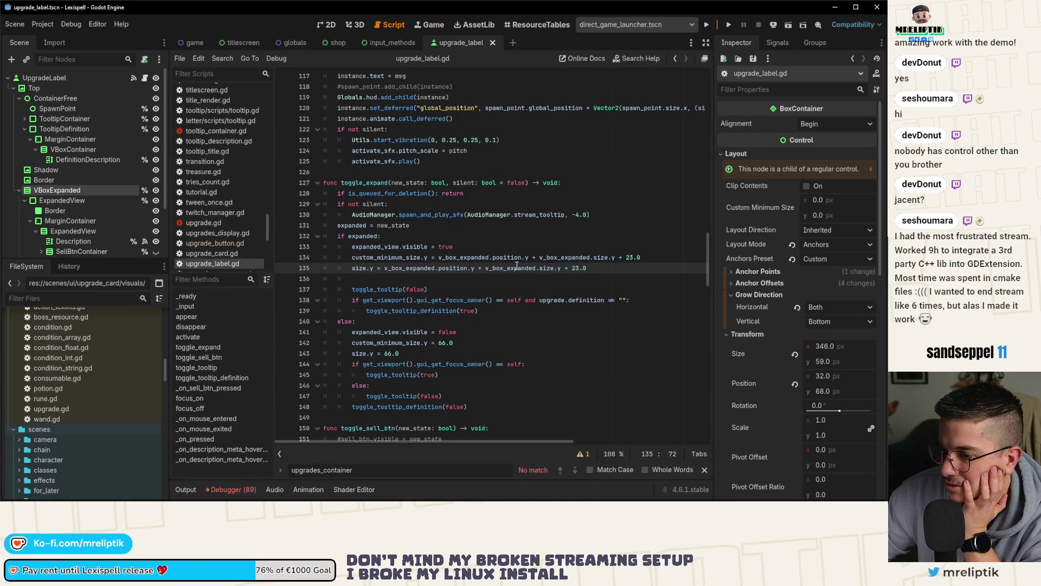
mouse_move(517, 266)
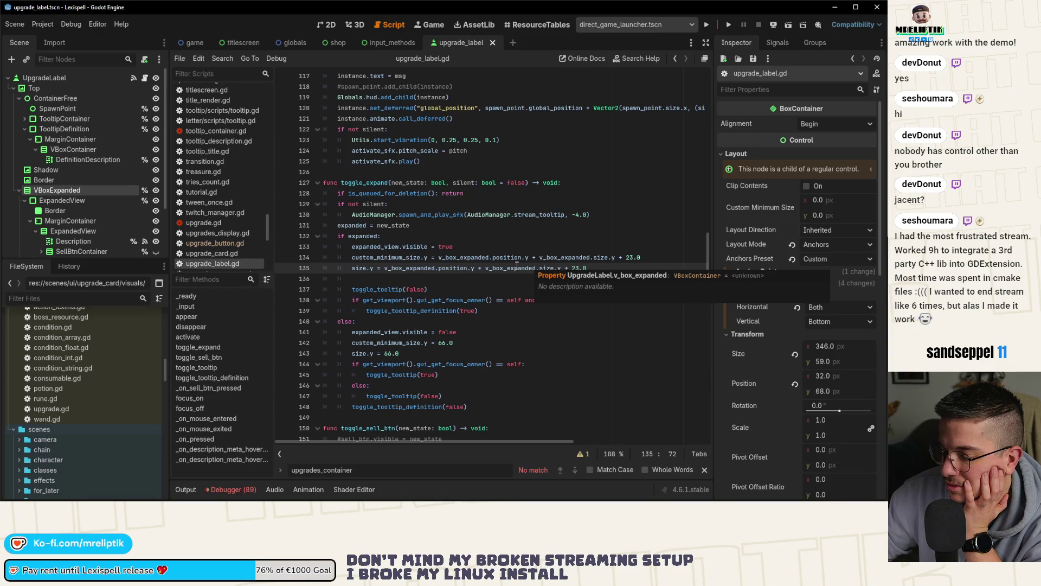
click(523, 245)
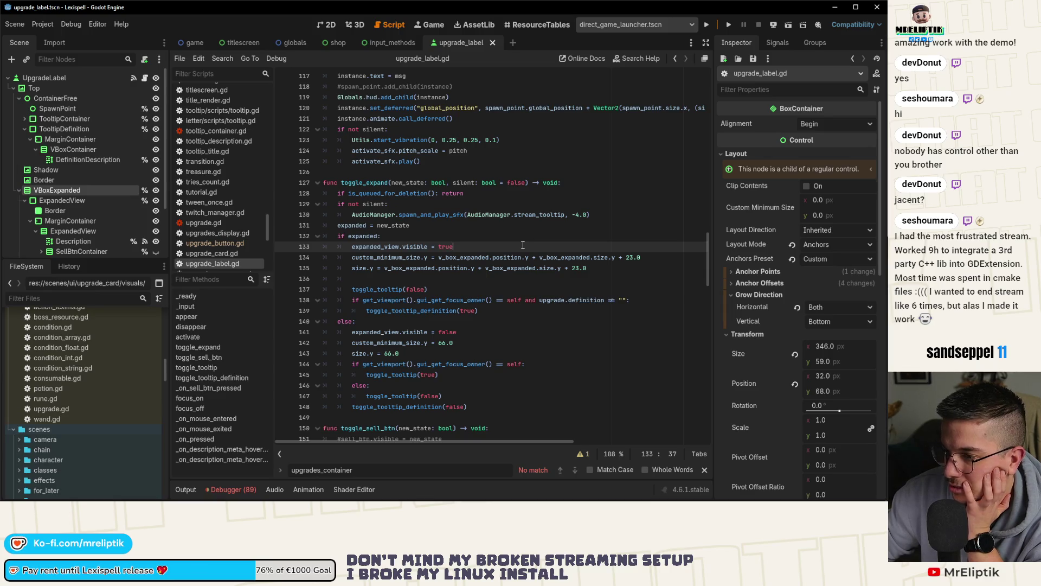
click(75, 191)
click(75, 191)
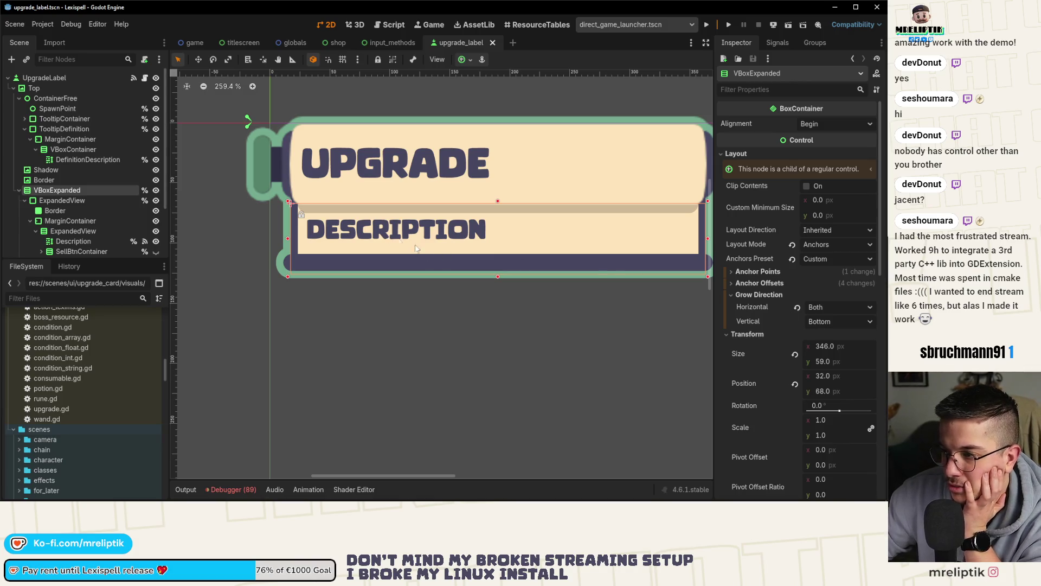
- Toggle SellBtnContainer's visibility several times to compare the label's height, leaving it hidden
scroll(81, 201, down, 3)
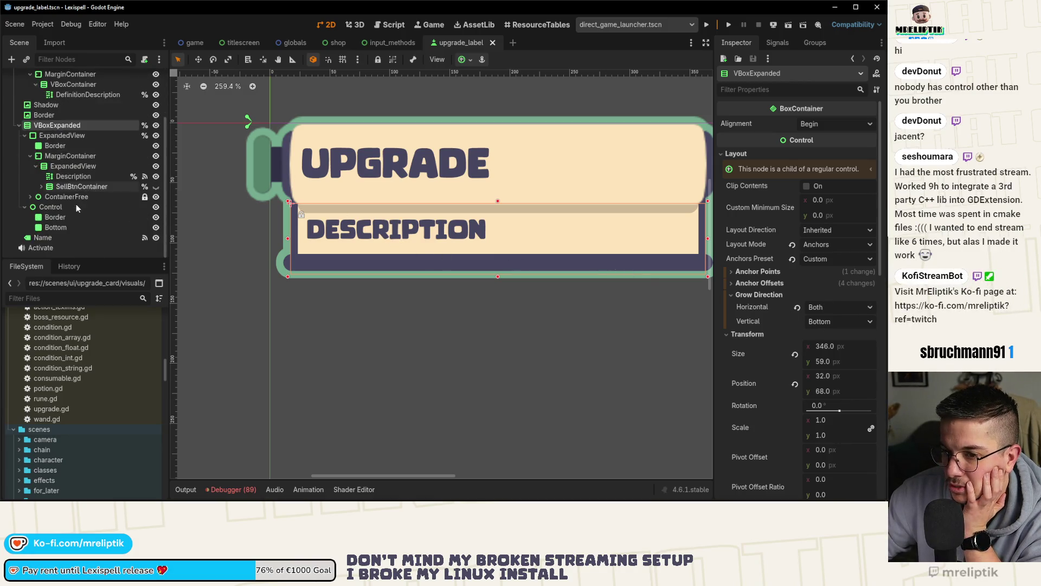
click(156, 187)
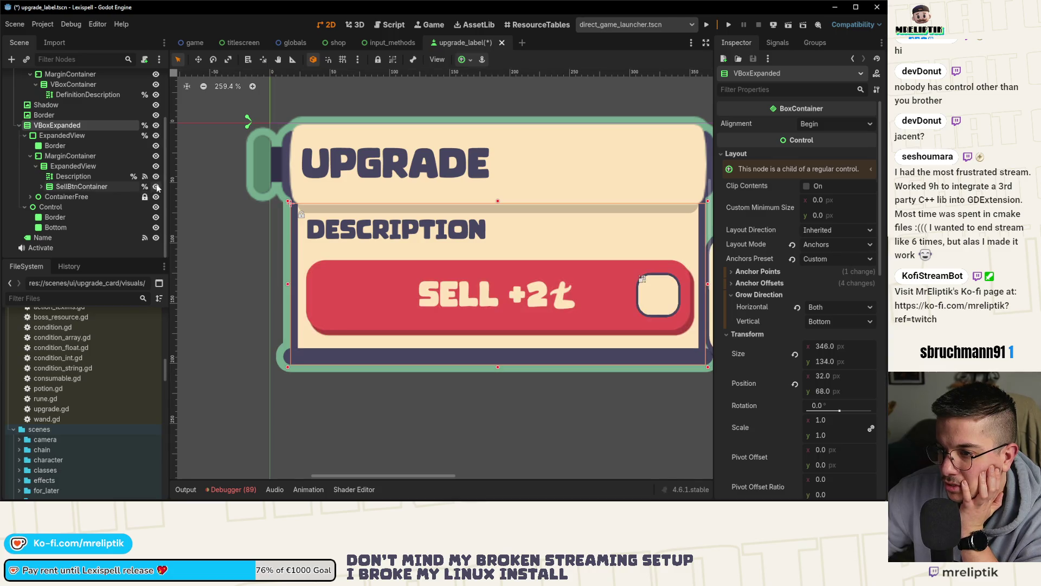
click(156, 187)
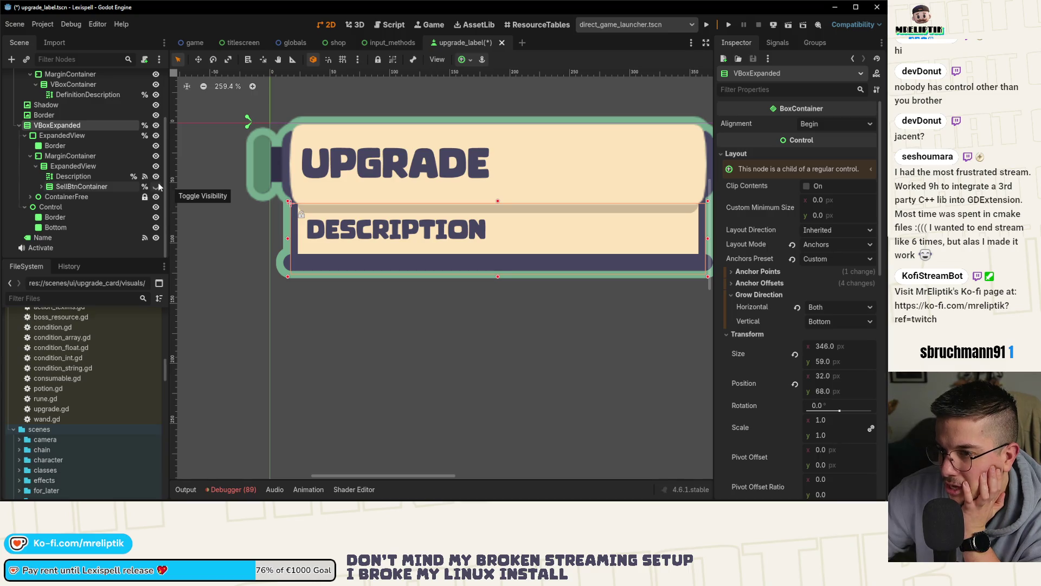
click(156, 187)
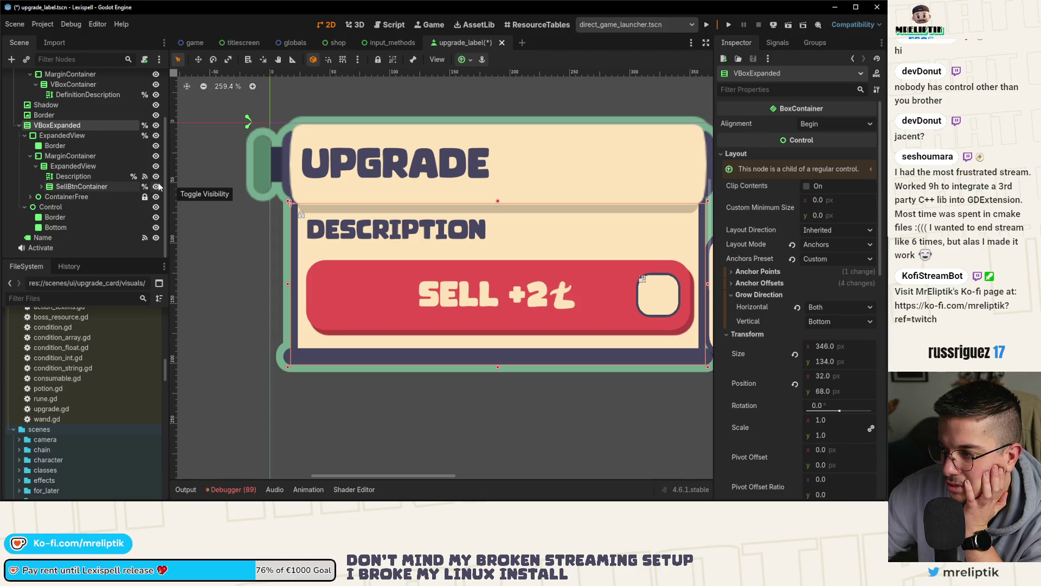
click(156, 187)
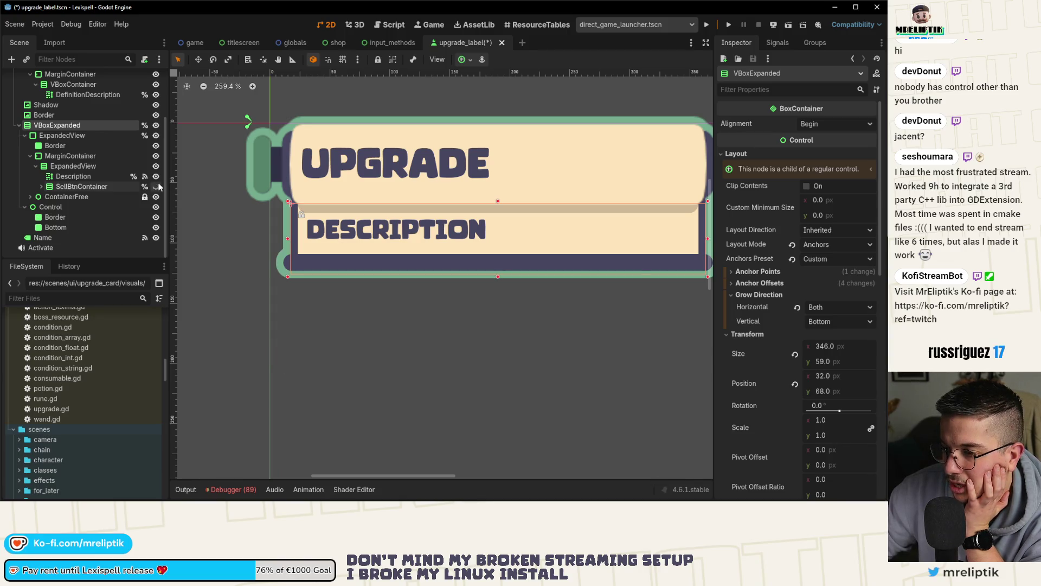
click(157, 186)
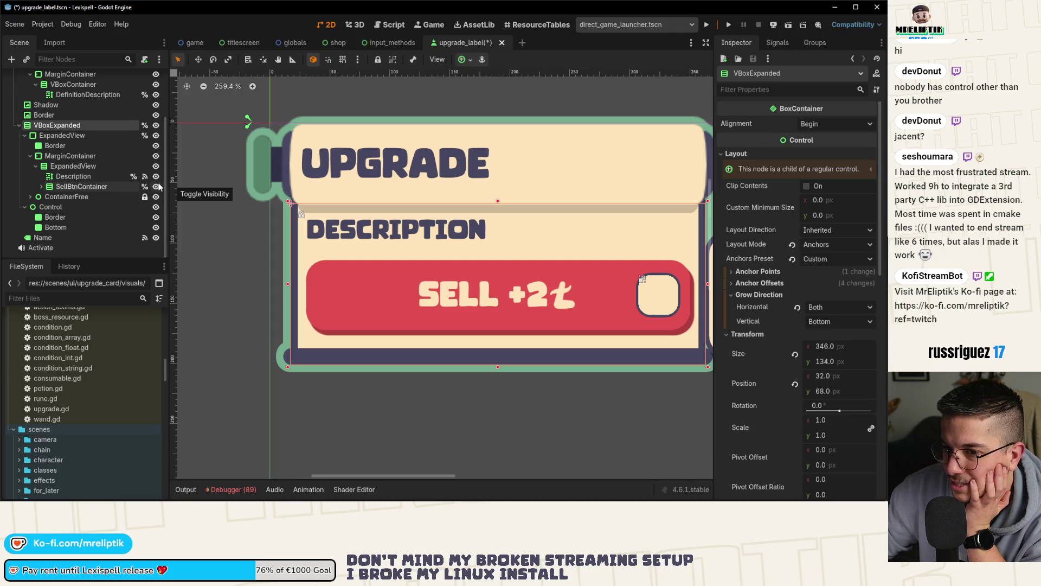
click(157, 186)
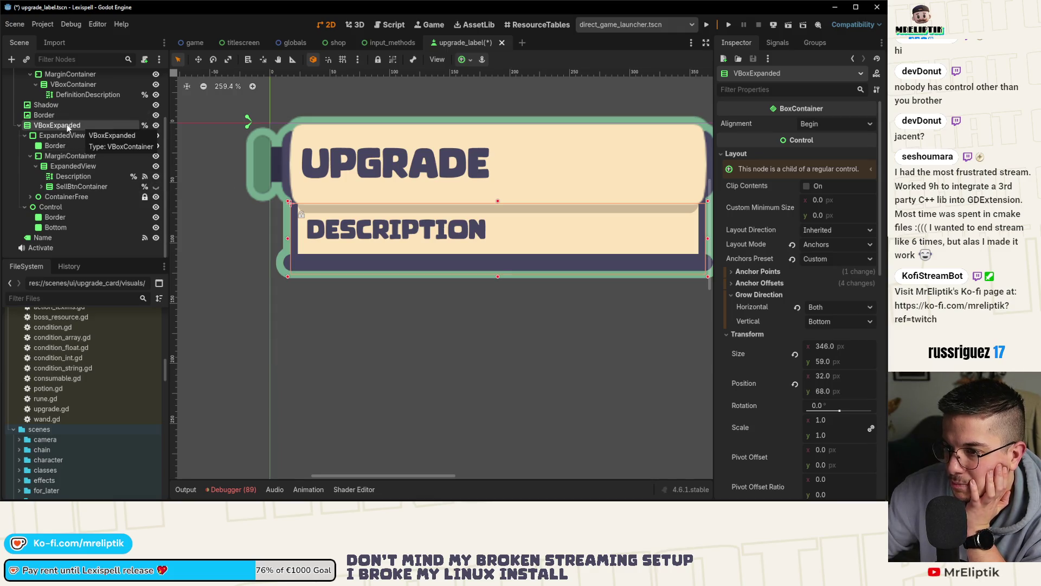
scroll(73, 167, up, 3)
- Compare UpgradeLabel's size with VBoxExpanded at 346 × 59 px, growing toward the bottom
click(49, 79)
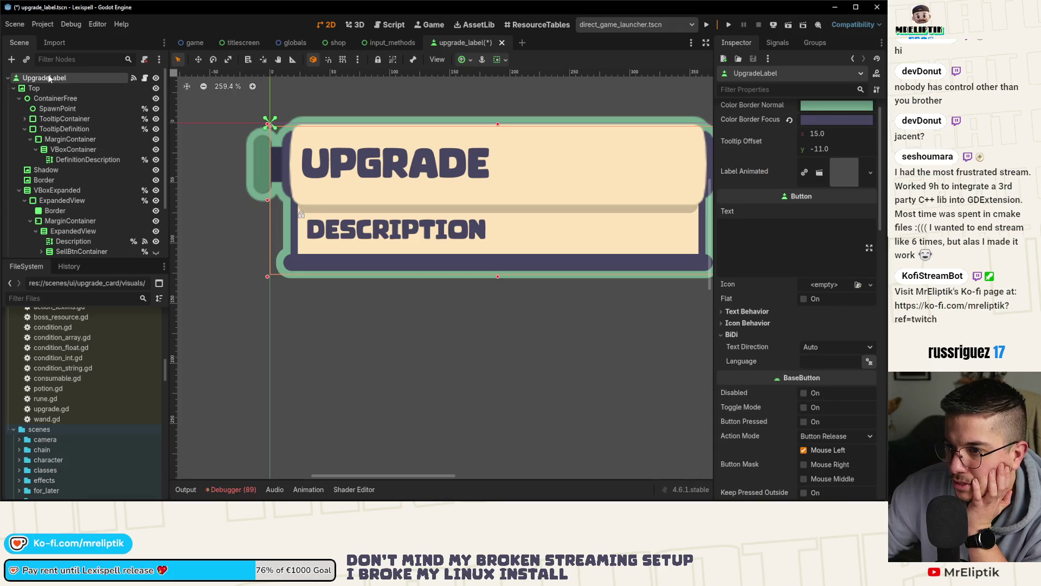
scroll(798, 294, up, 1)
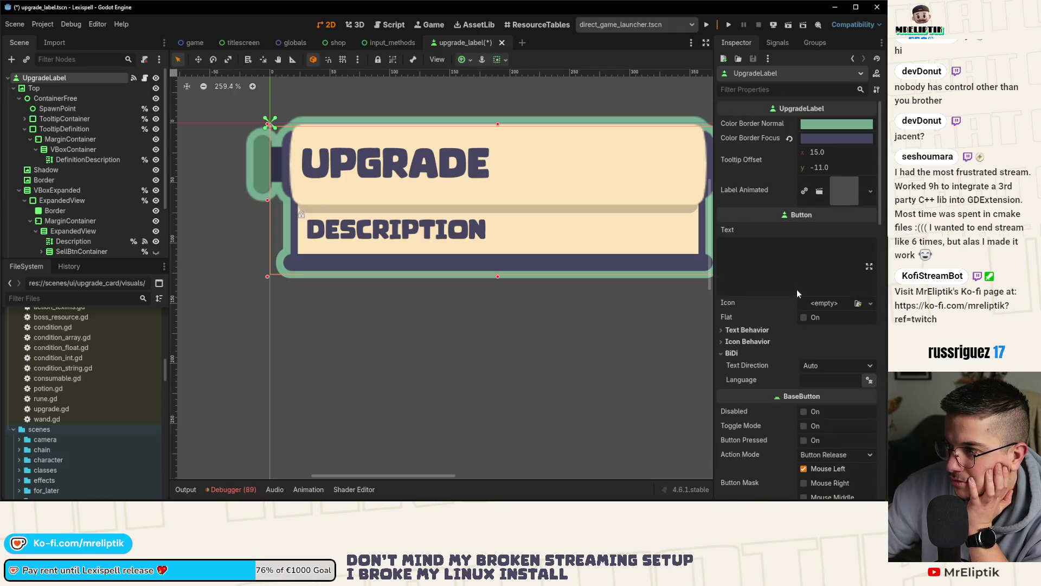
scroll(772, 260, down, 5)
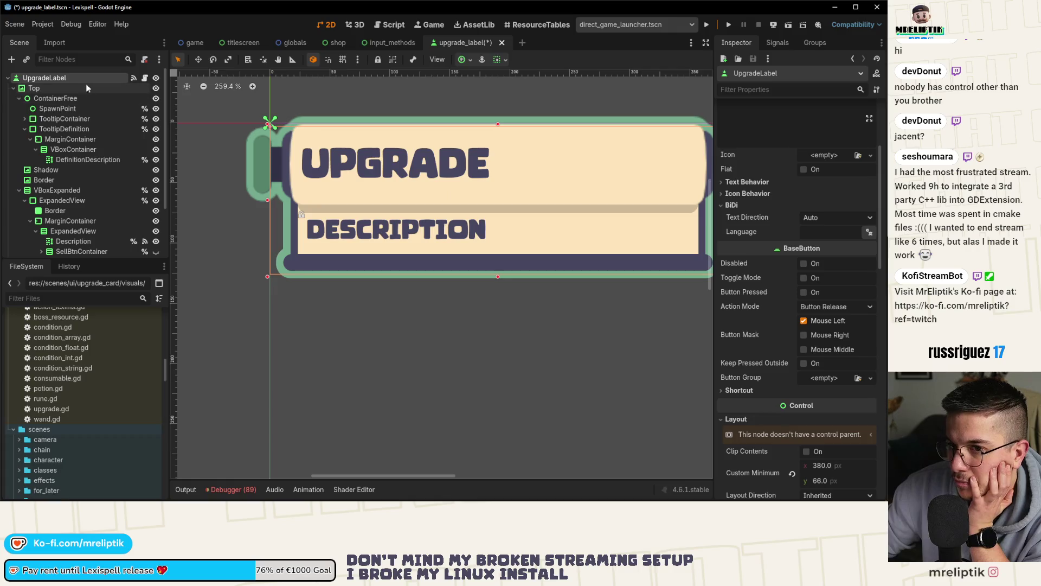
scroll(758, 295, down, 6)
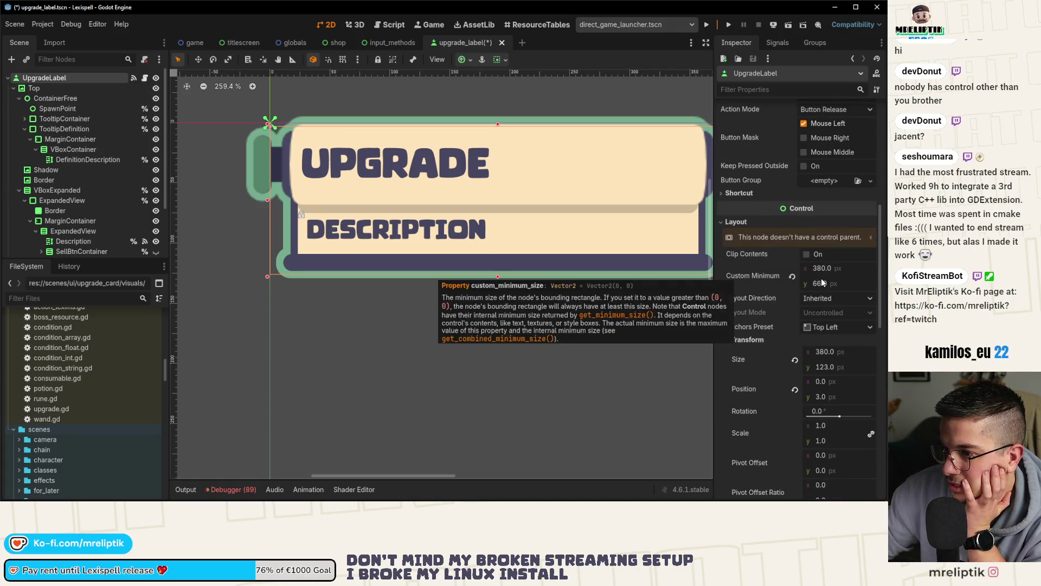
click(60, 191)
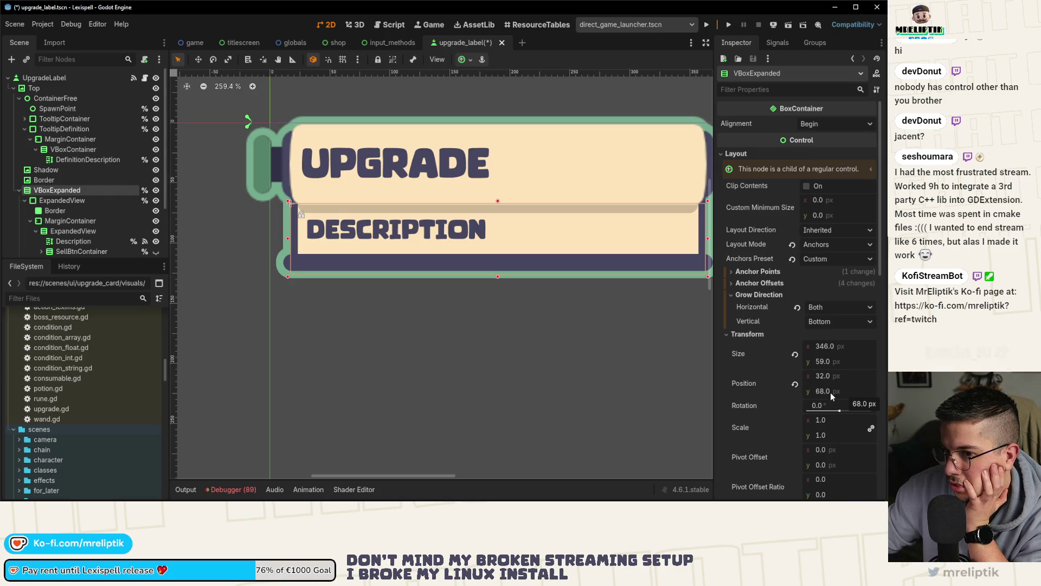
click(49, 78)
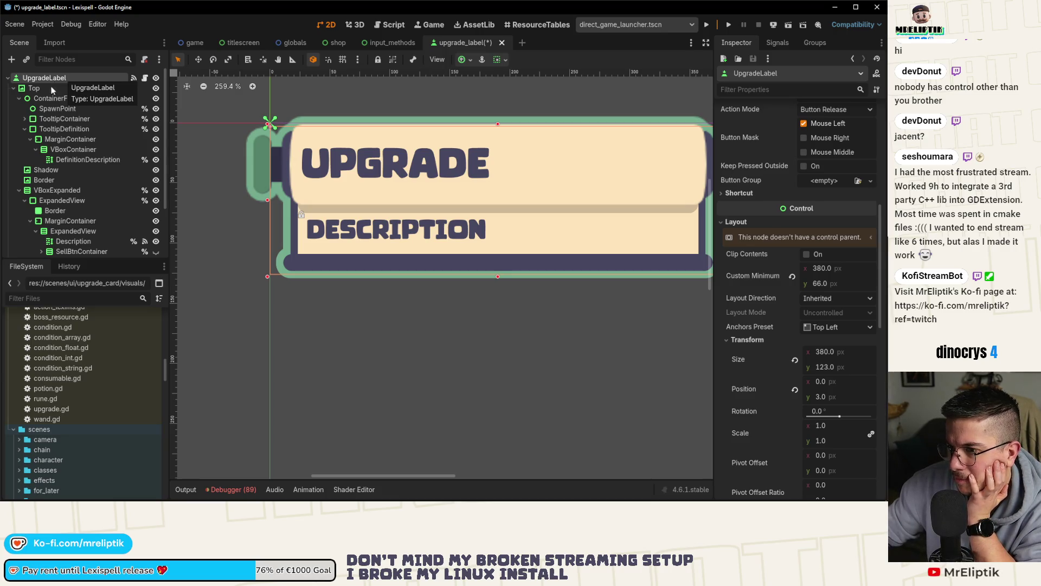
click(65, 192)
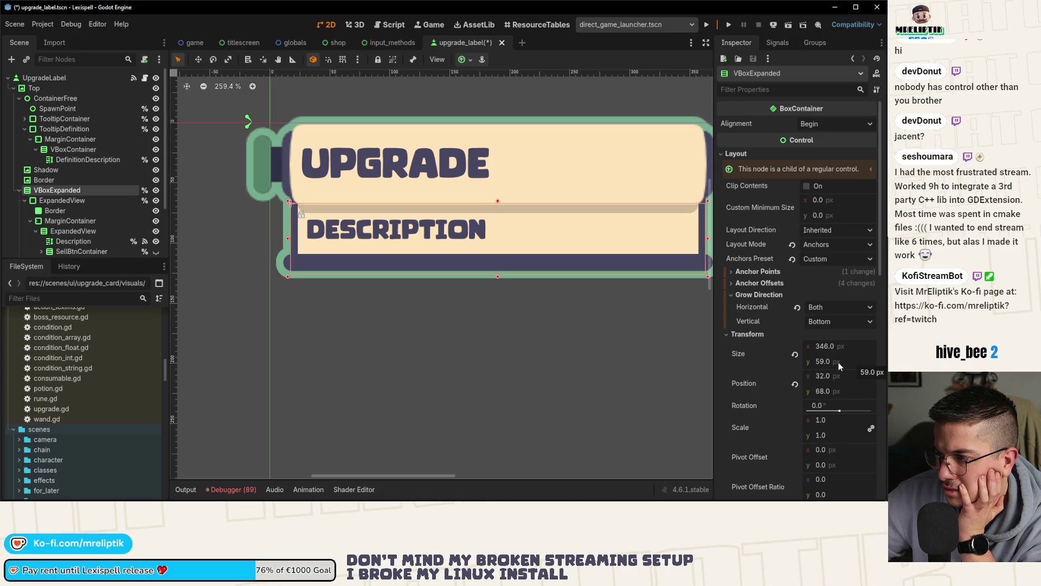
- Drag VBoxExpanded's bottom edge up to shorten it from 59 to 56 px, then compare with UpgradeLabel
scroll(228, 178, down, 8)
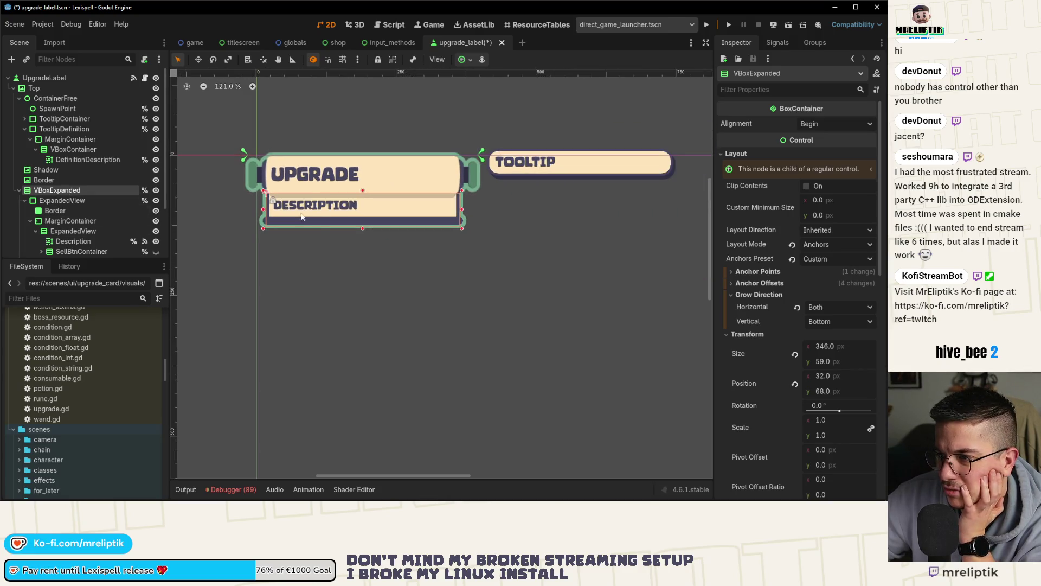
scroll(362, 222, up, 4)
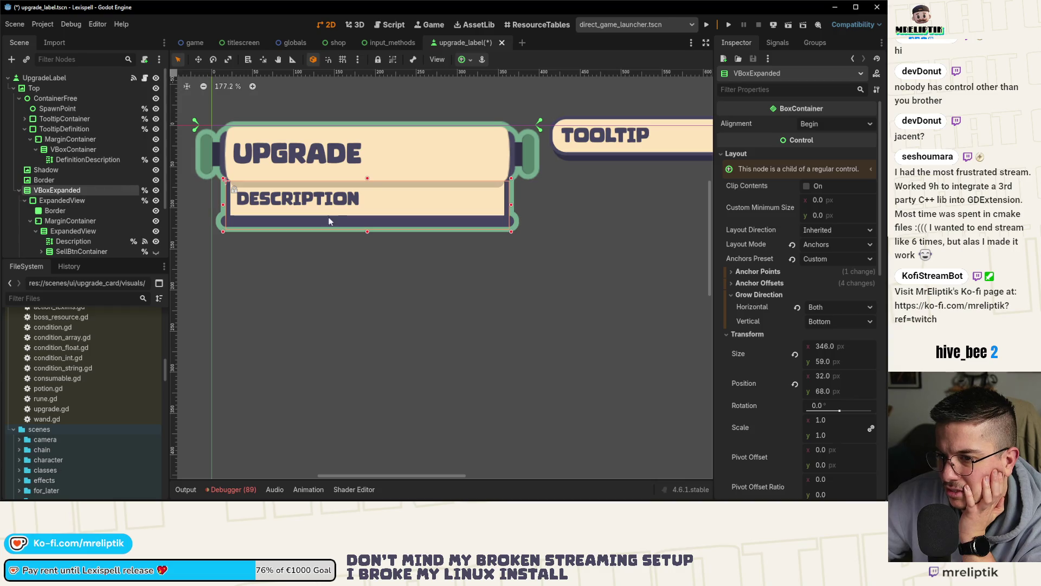
drag(363, 232, 369, 211)
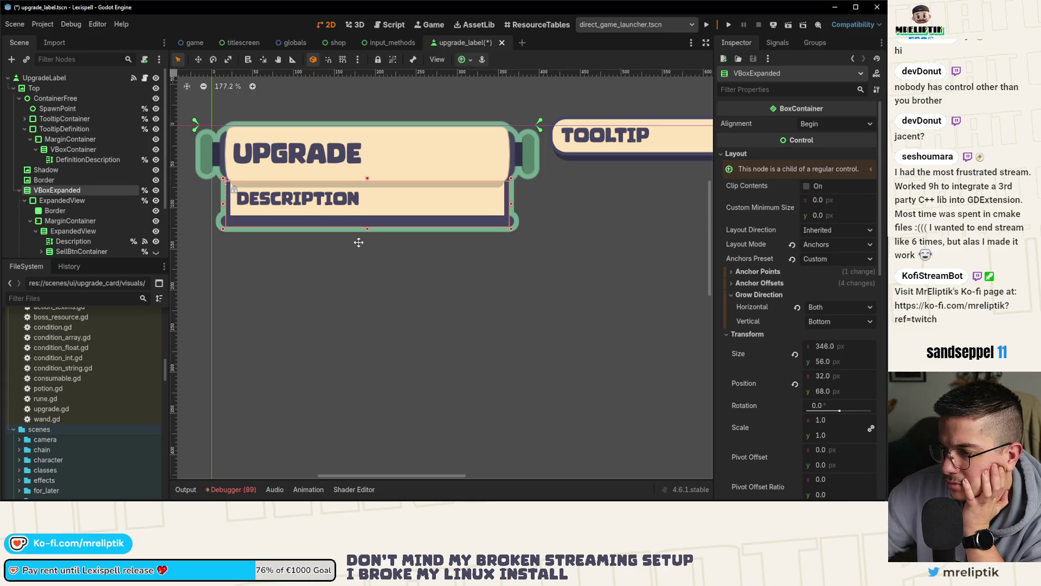
drag(360, 239, 381, 266)
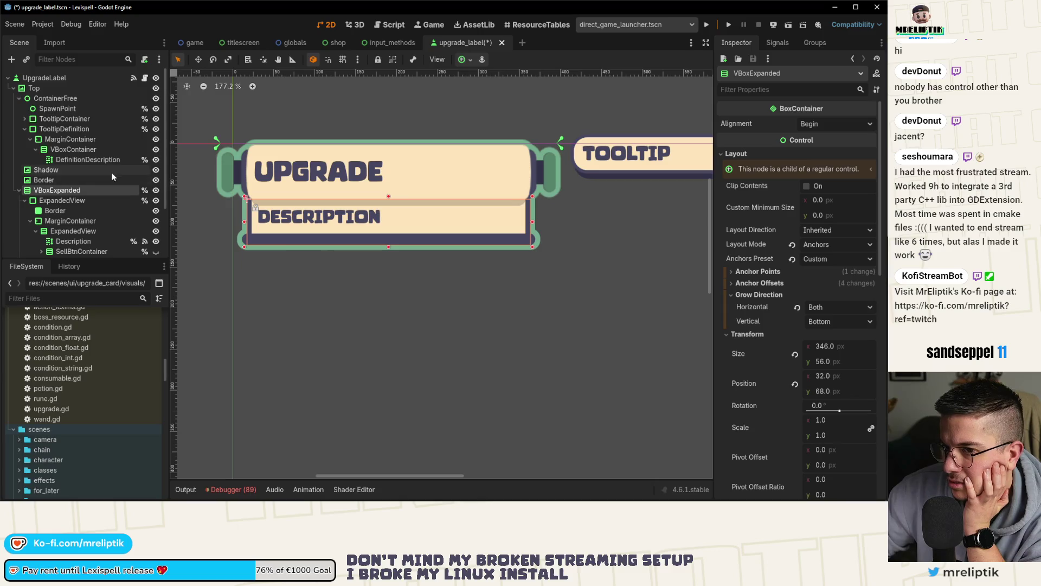
click(60, 80)
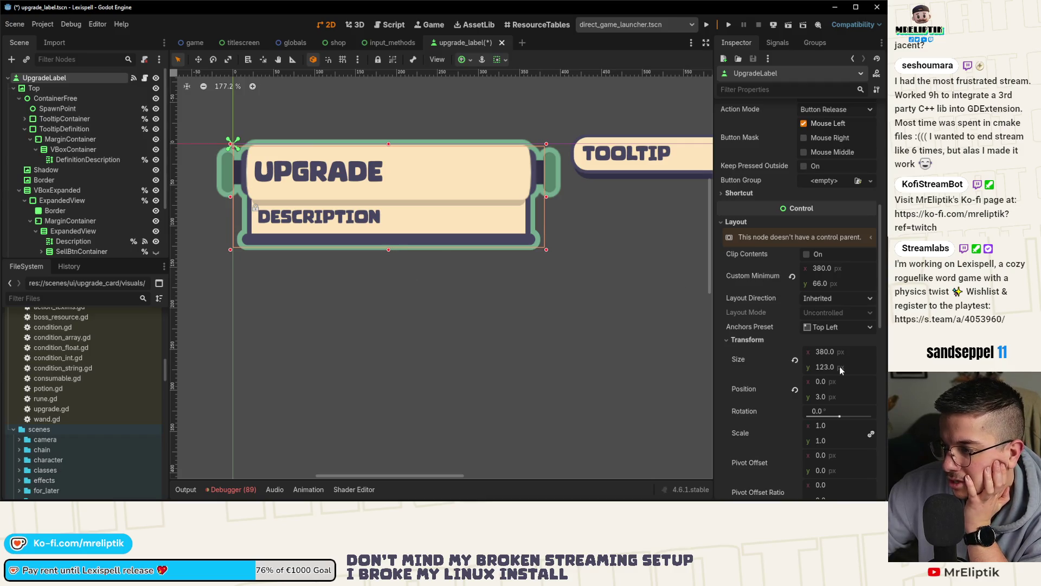
click(73, 190)
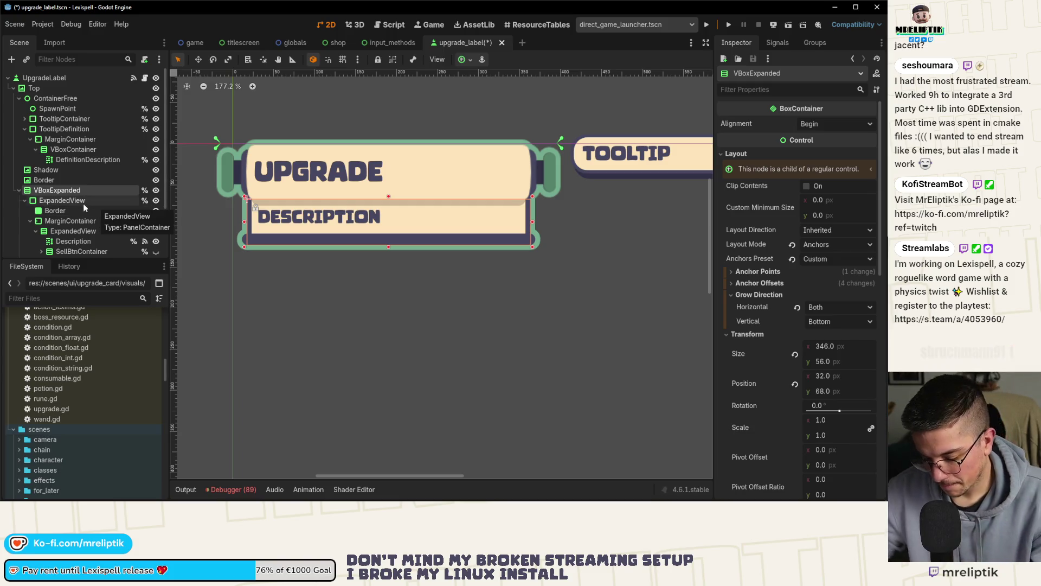
key(super)
key(Escape)
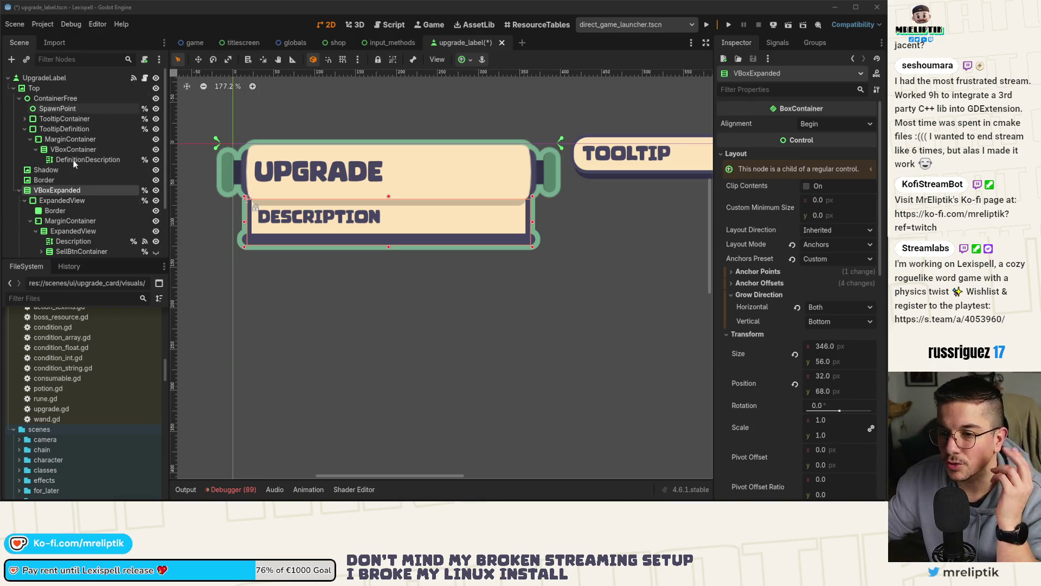
scroll(83, 226, down, 2)
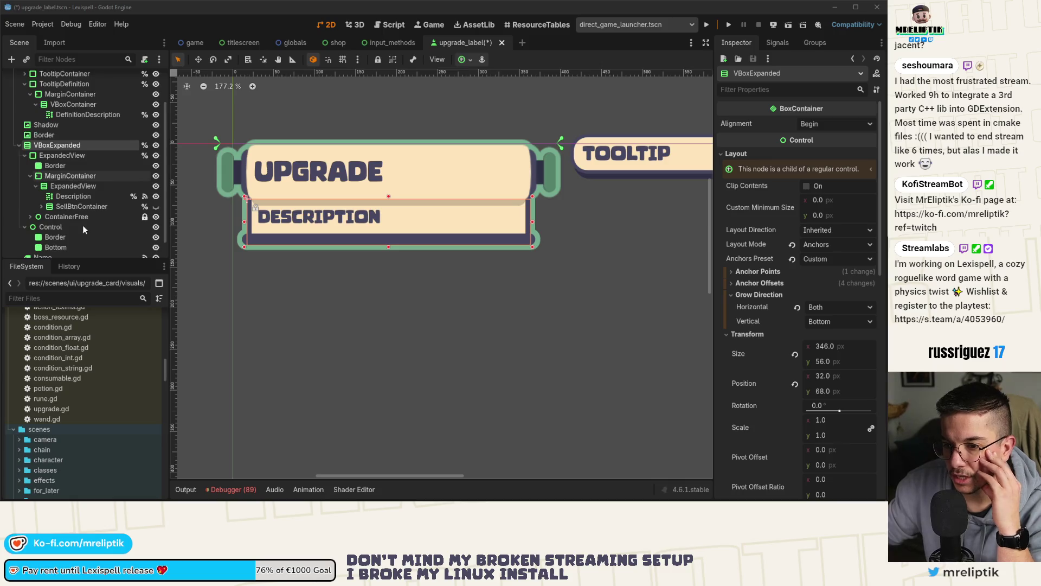
- Show the sell button container and compare the UpgradeLabel and VBoxExpanded node sizes
click(156, 206)
double_click(70, 144)
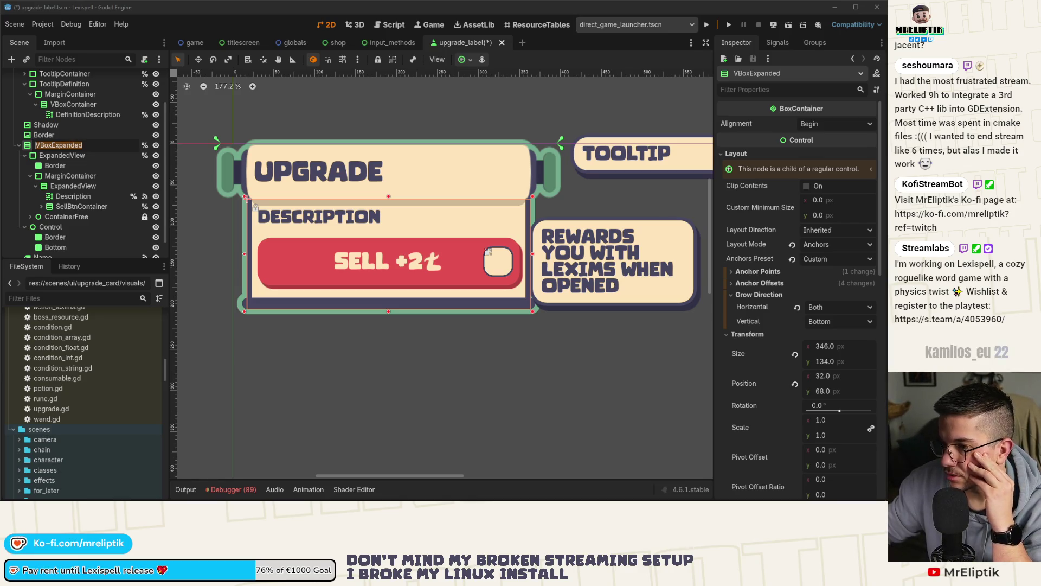
scroll(54, 98, up, 2)
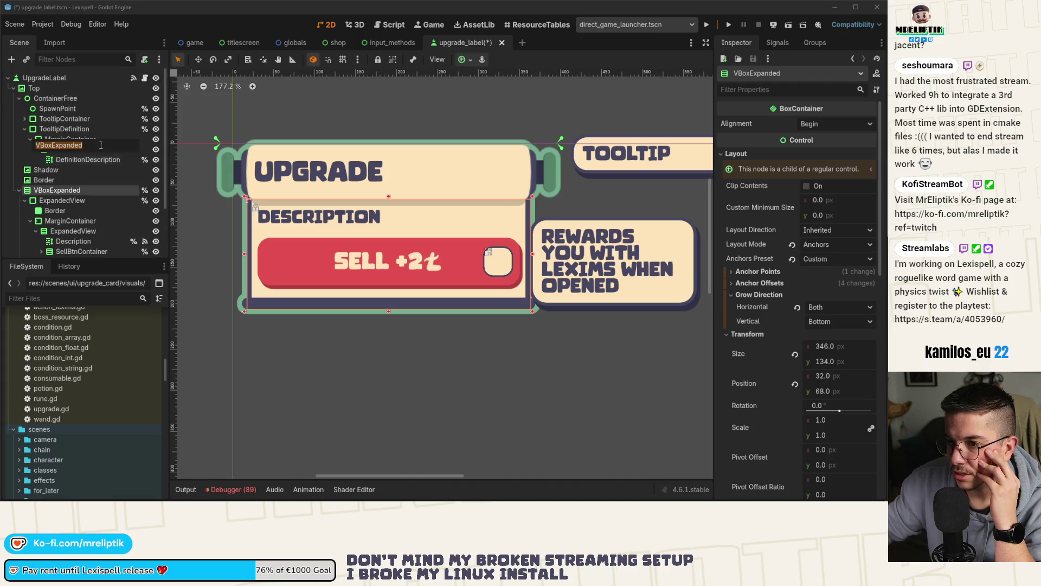
click(64, 80)
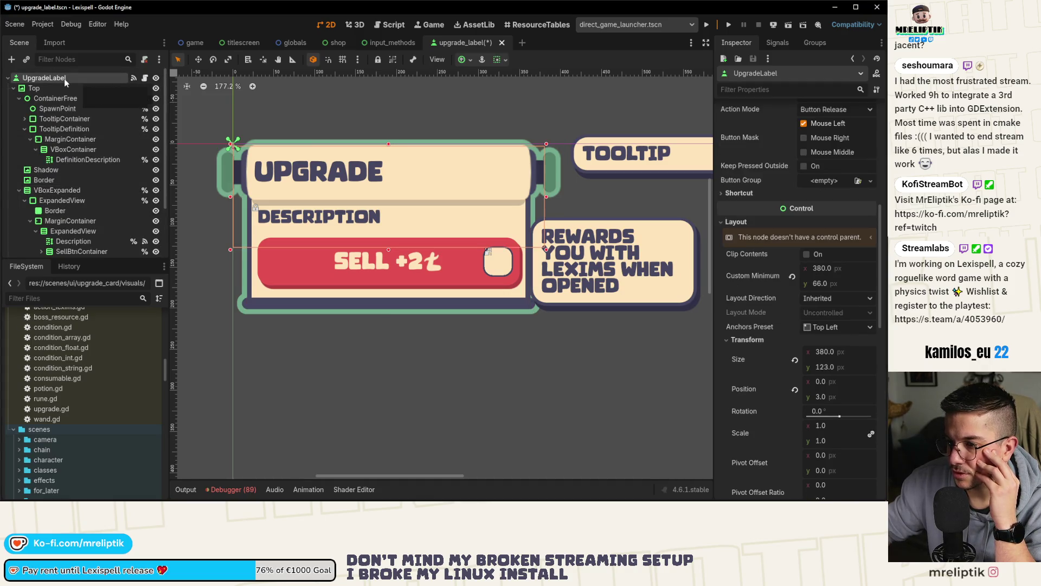
click(85, 192)
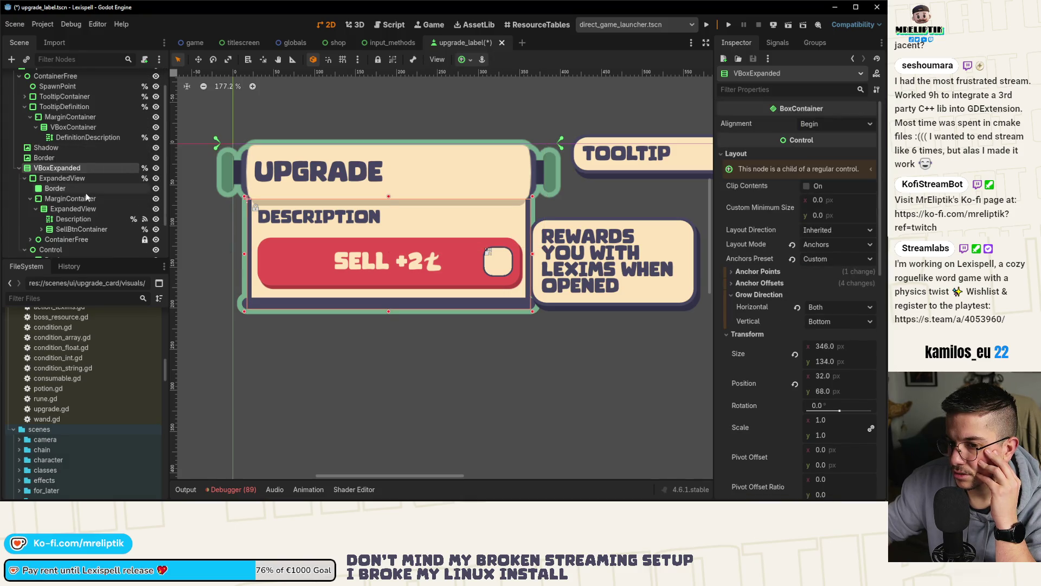
click(49, 77)
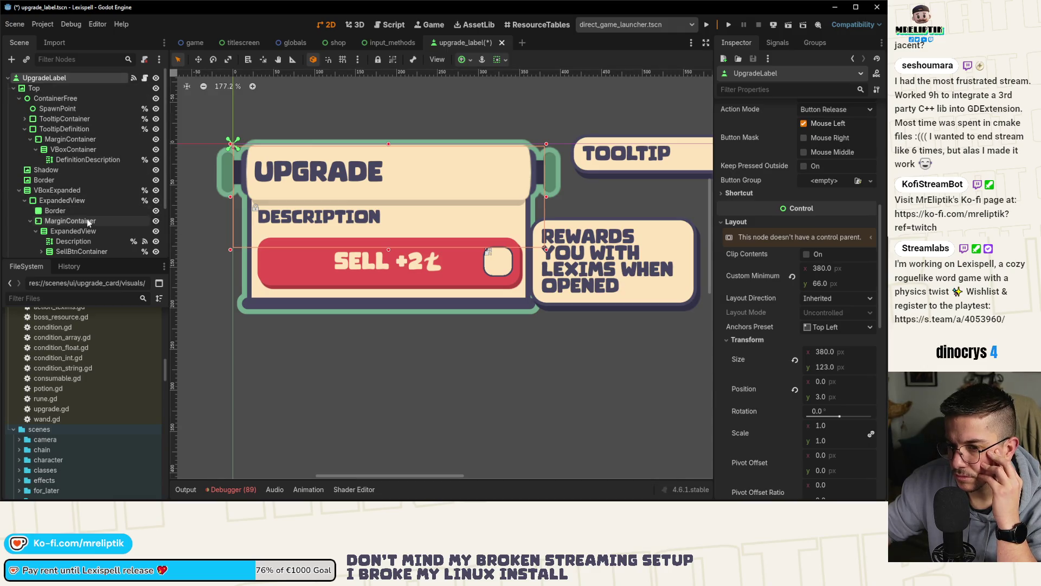
scroll(82, 220, down, 3)
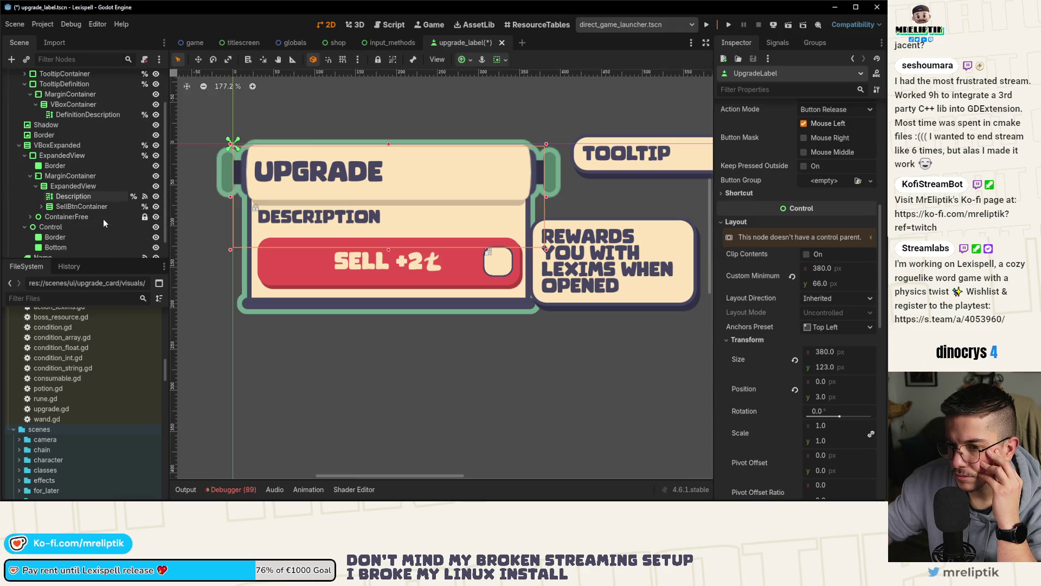
- Hide the sell button again, shrink UpgradeLabel to 380 × 66 px, and open upgrade_label.gd
click(155, 207)
scroll(102, 123, up, 3)
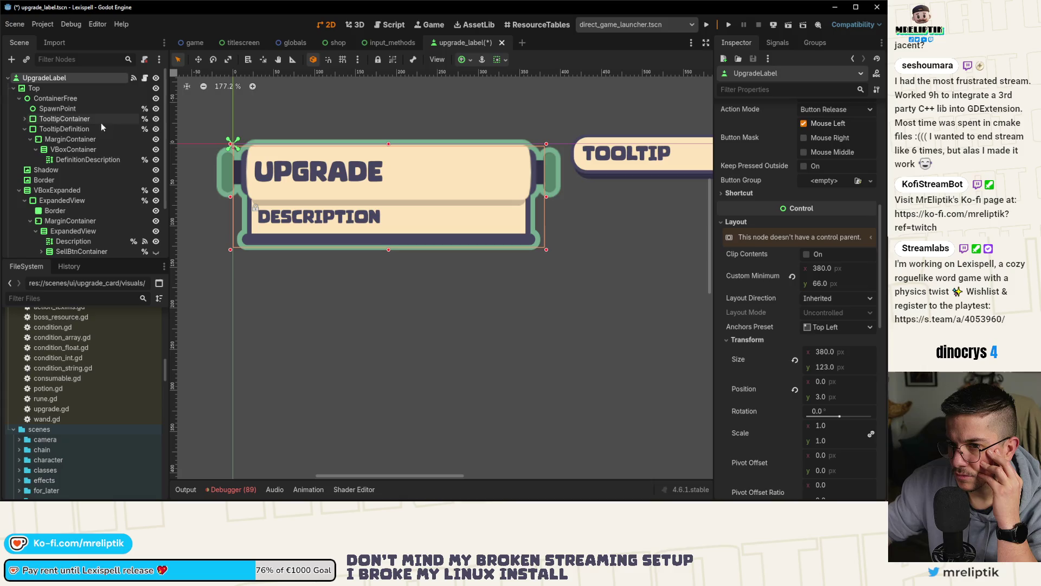
double_click(83, 76)
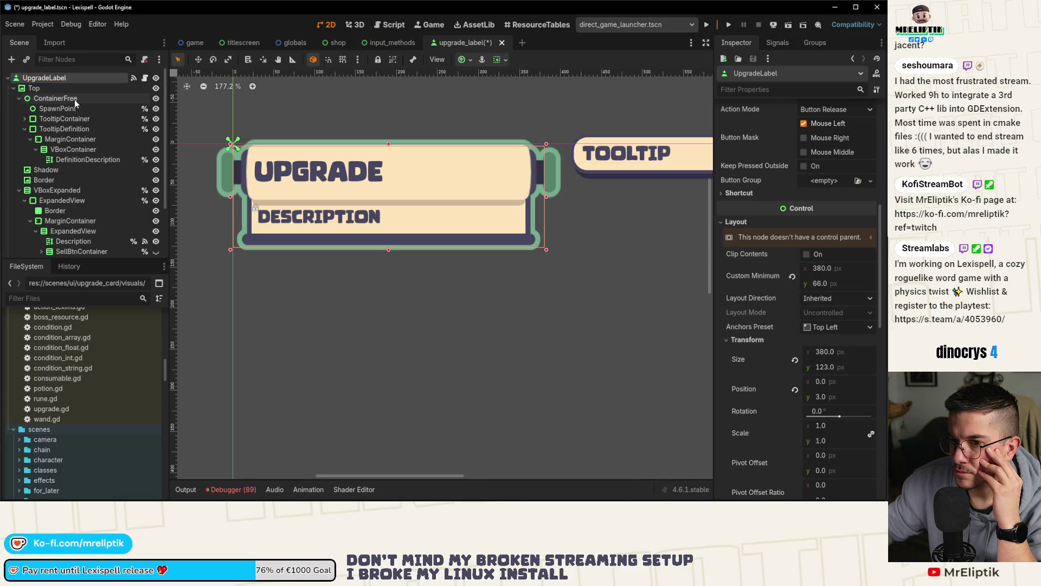
drag(389, 249, 389, 202)
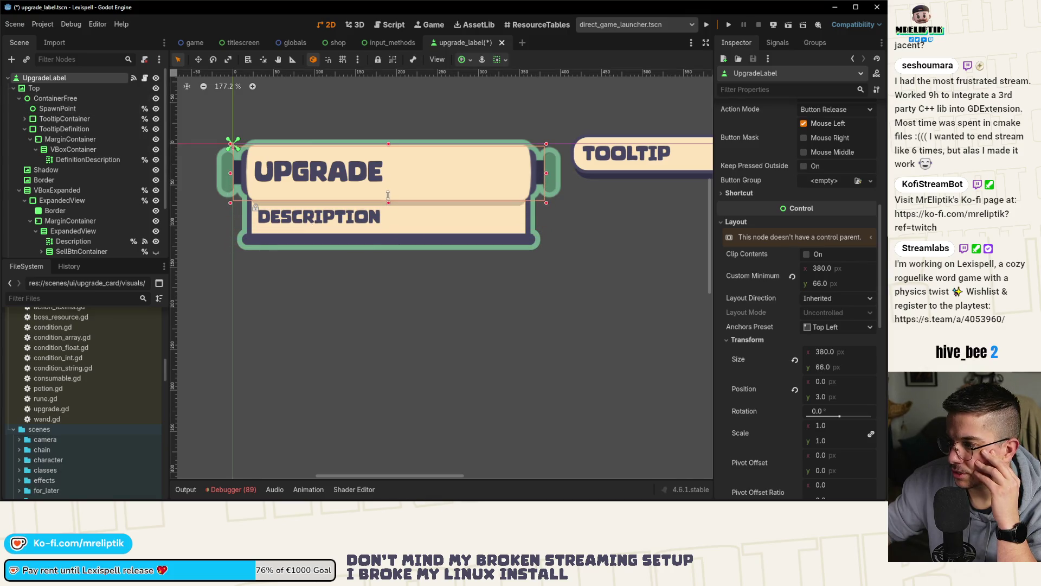
click(145, 78)
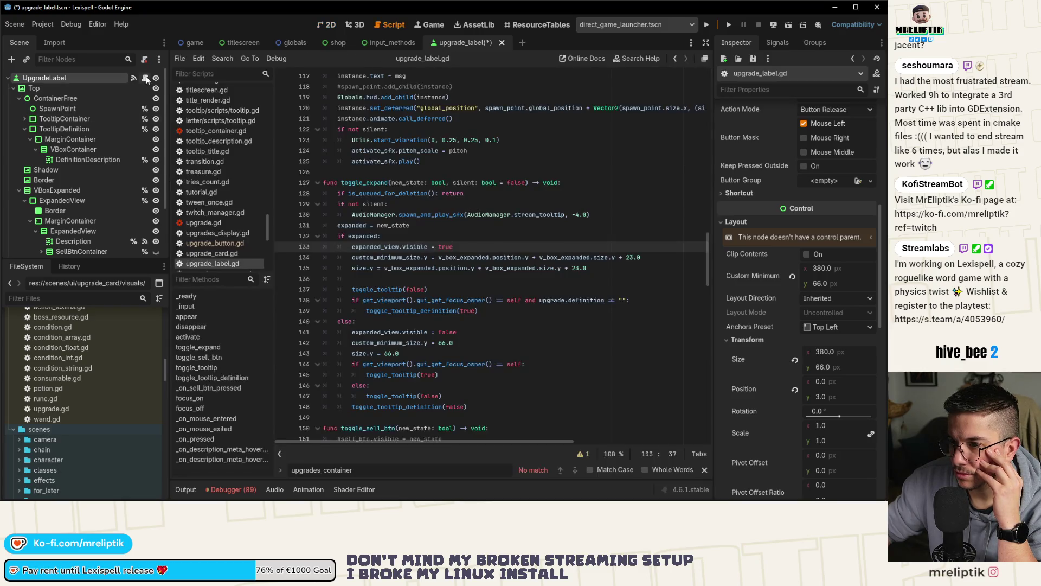
- Save the scene and review the custom_minimum_size and v_box_expanded uses in toggle_expand
key(ctrl+s)
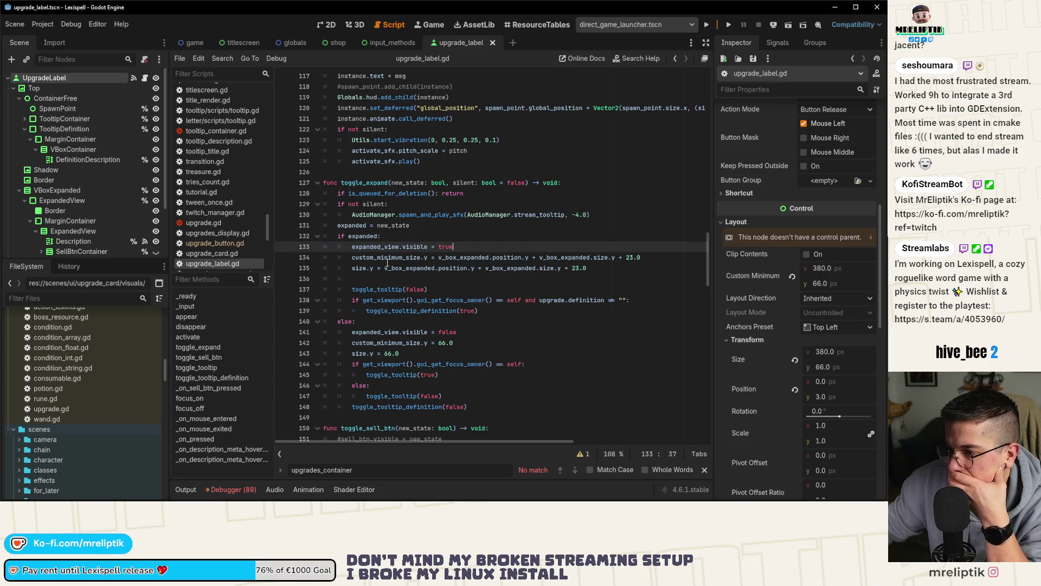
double_click(387, 258)
double_click(464, 257)
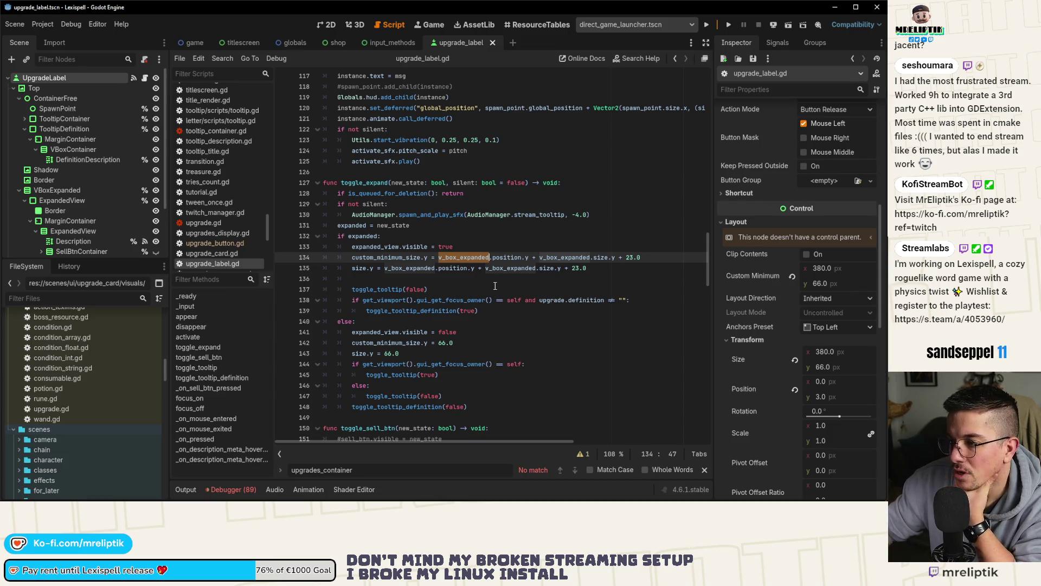
double_click(558, 258)
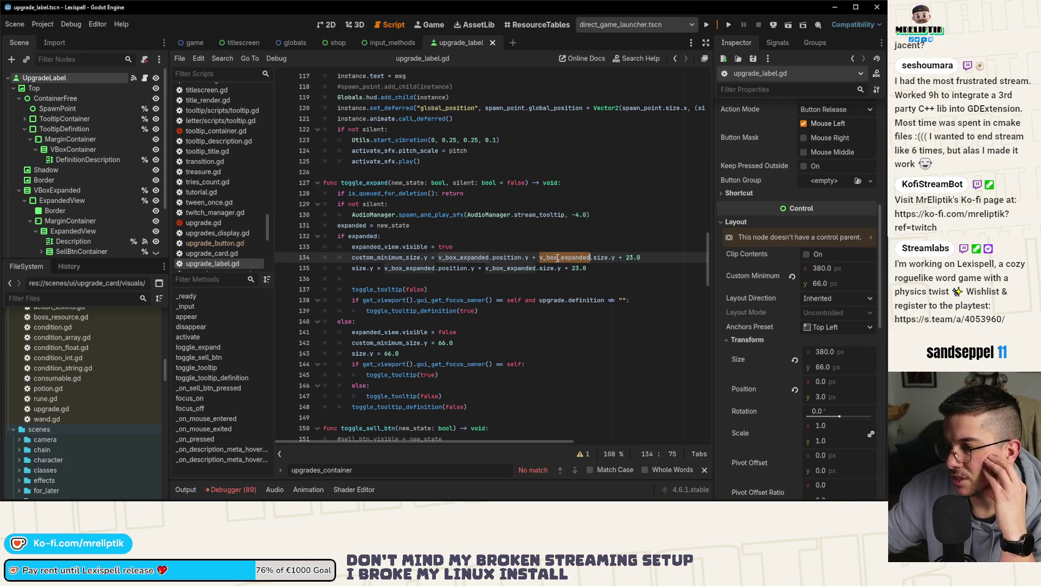
double_click(434, 268)
double_click(360, 269)
double_click(402, 269)
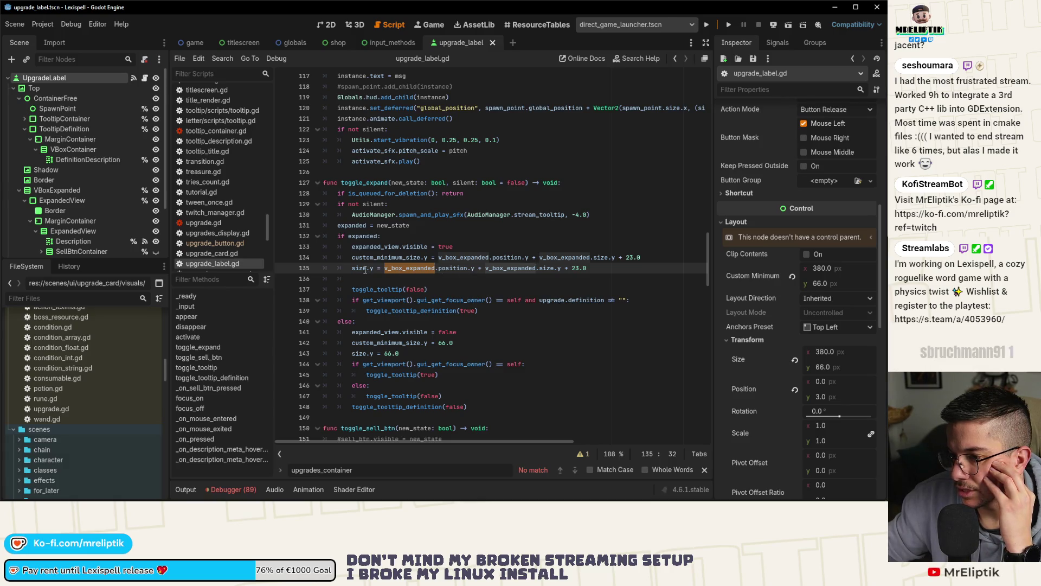
double_click(383, 258)
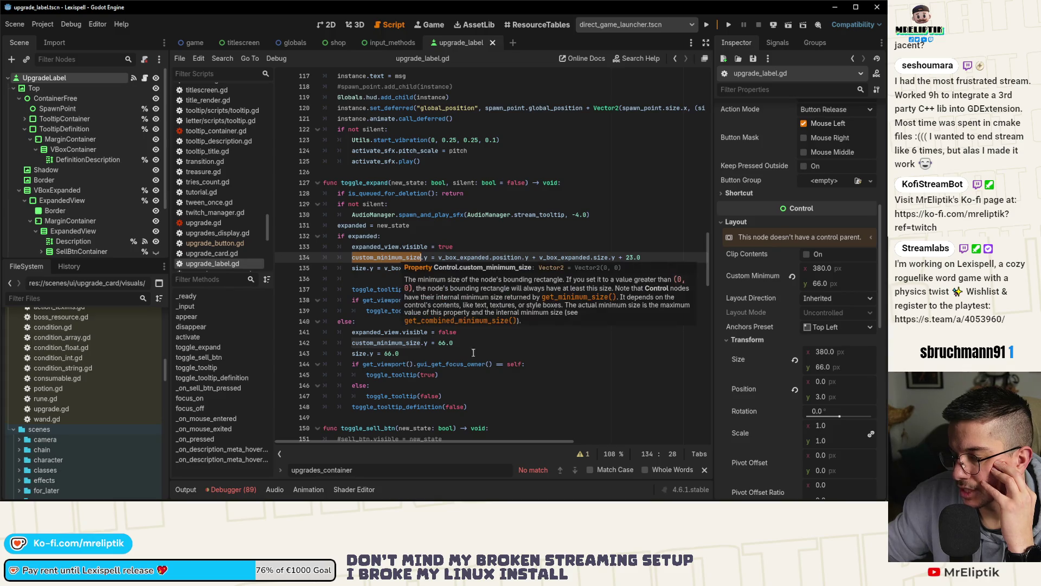
- Collapse the Top node in the Scene dock and launch the project
scroll(486, 322, down, 4)
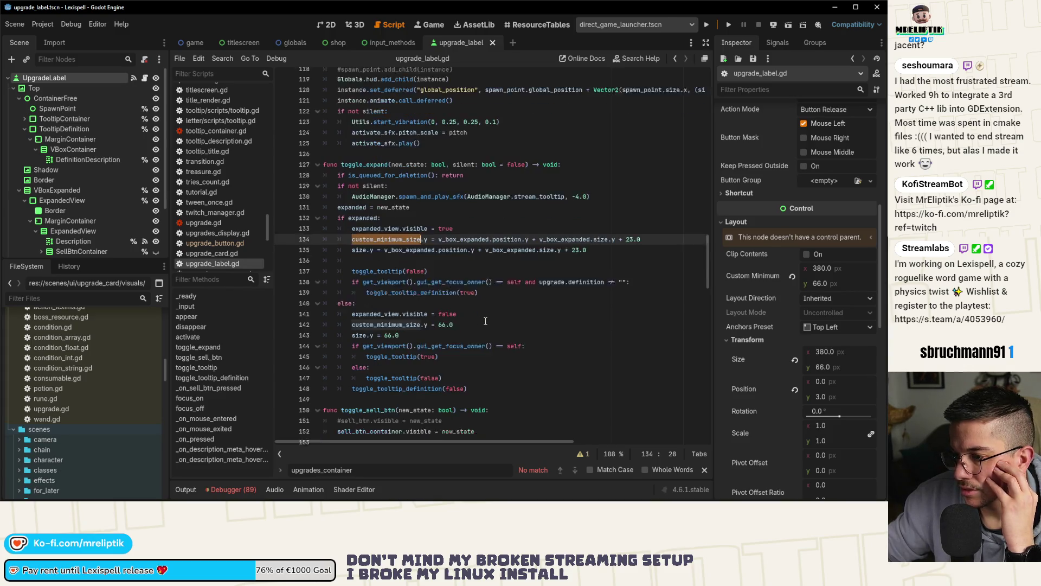
scroll(486, 321, down, 15)
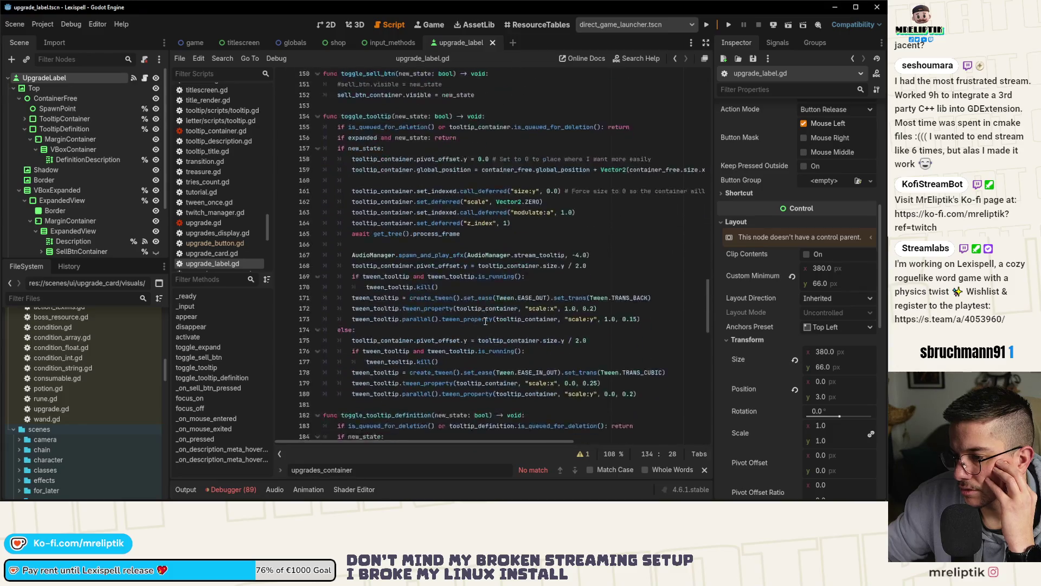
scroll(486, 322, down, 8)
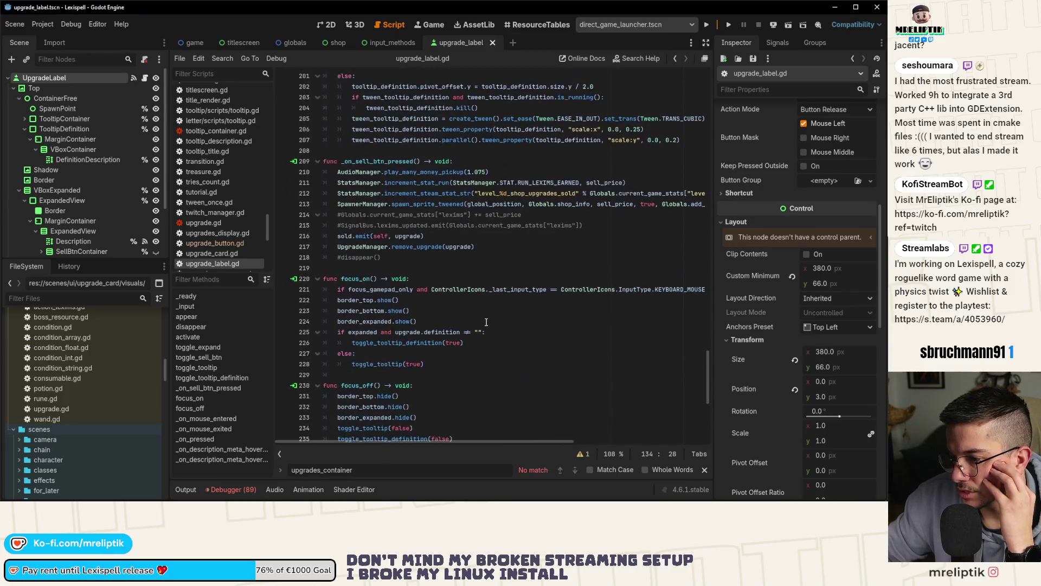
click(14, 88)
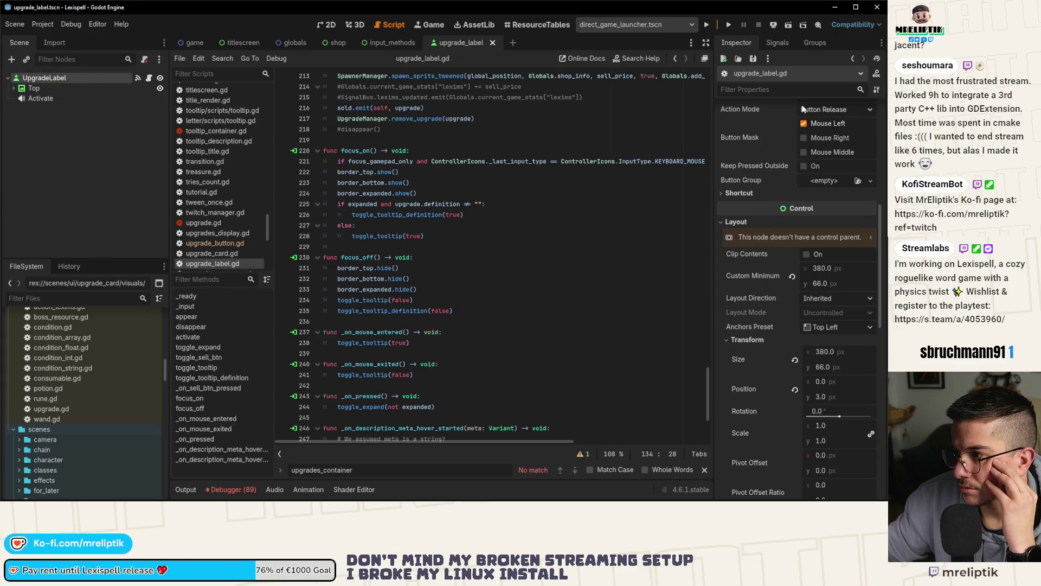
click(708, 25)
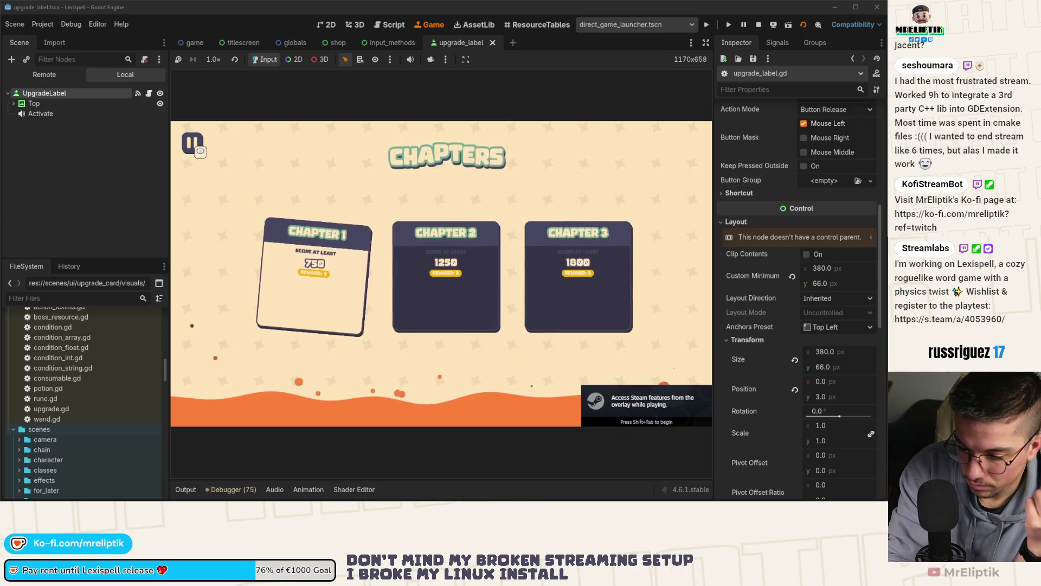
- Start Chapter 1 and add the ODD and ANADROME upgrades through the dev console
click(277, 289)
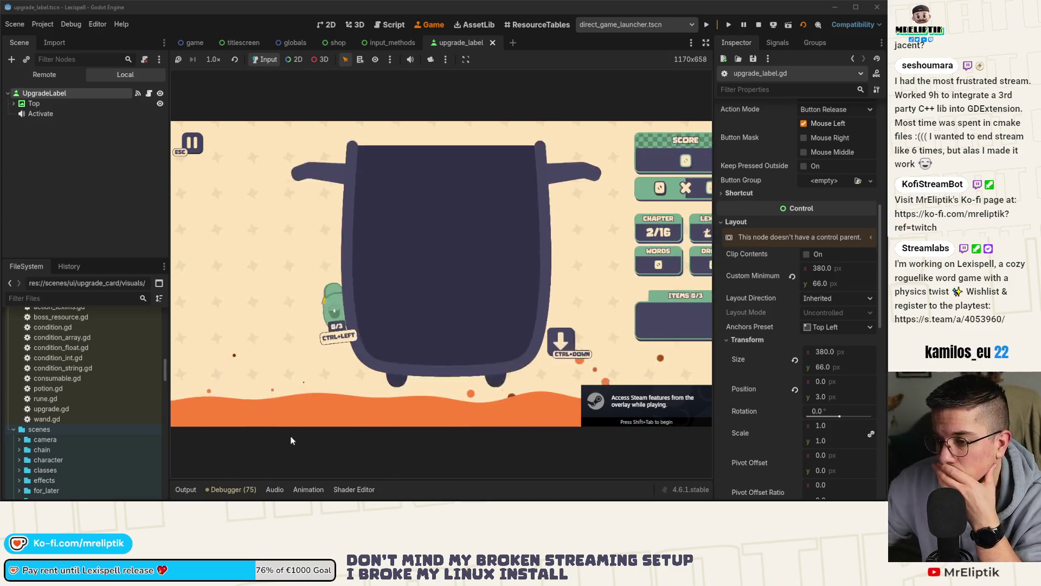
key(grave)
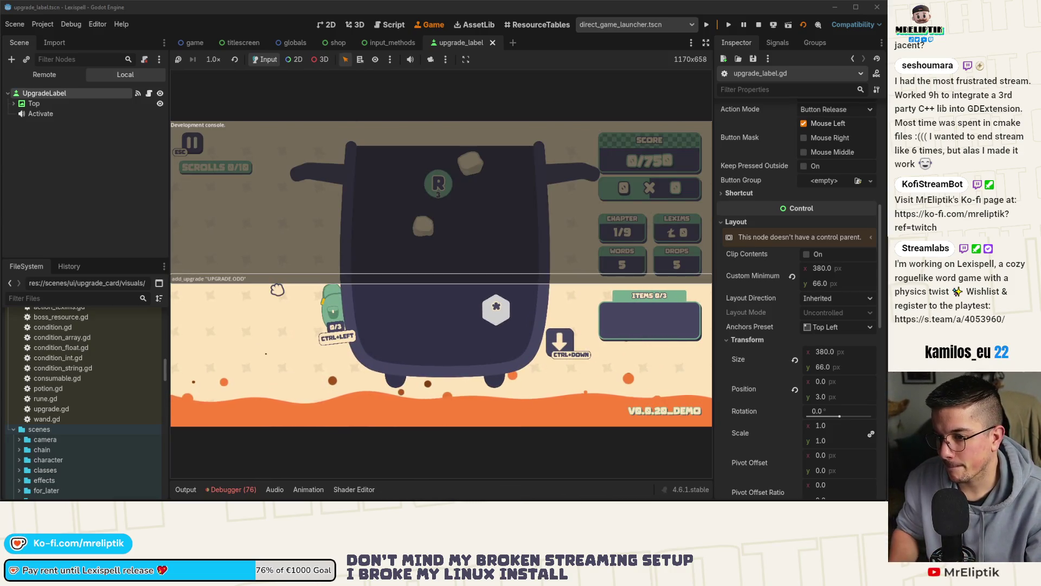
key(Return)
key(grave)
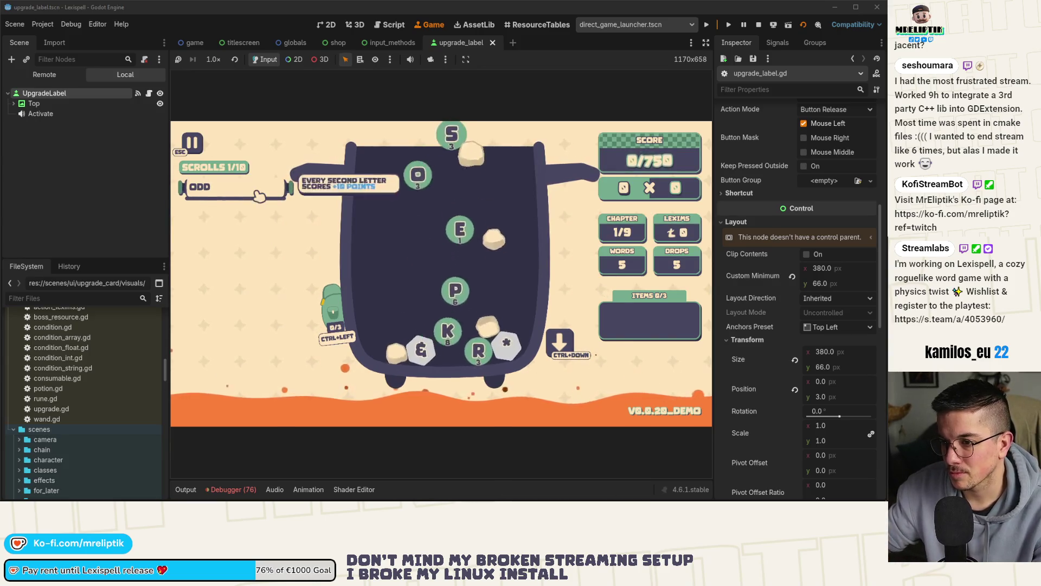
key(grave)
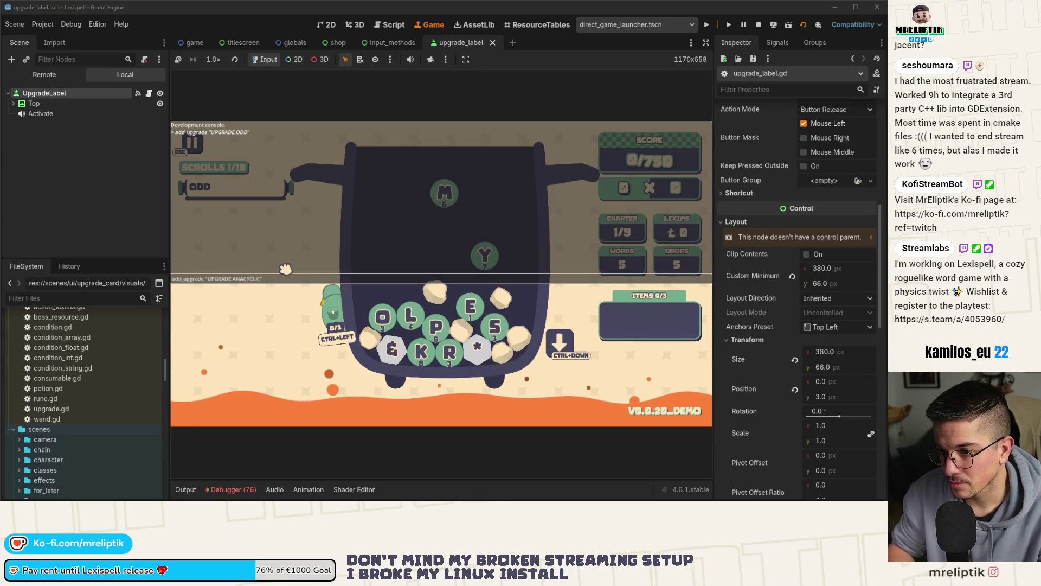
key(Return)
key(grave)
key(grave)
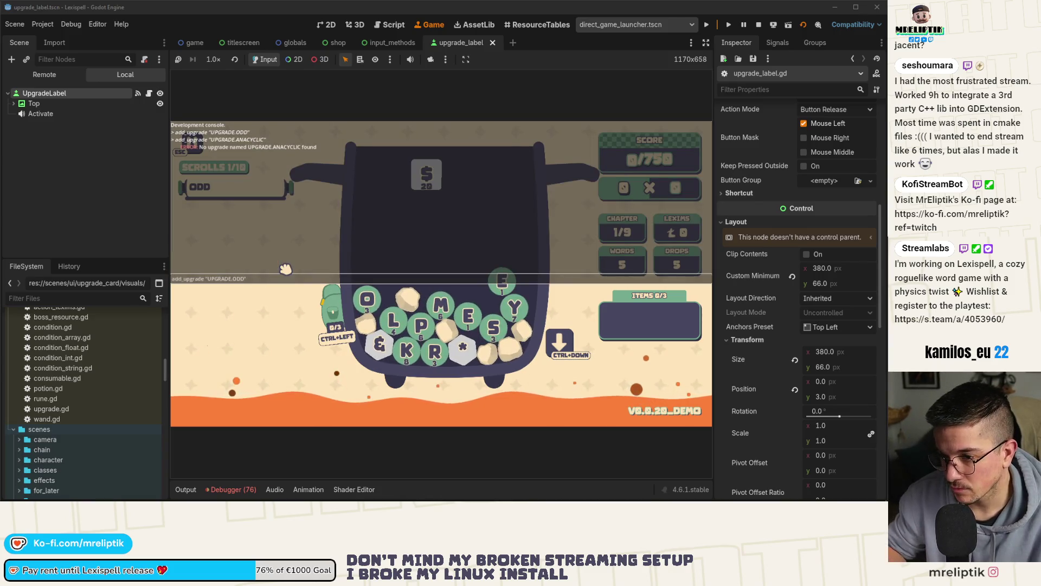
key(Return)
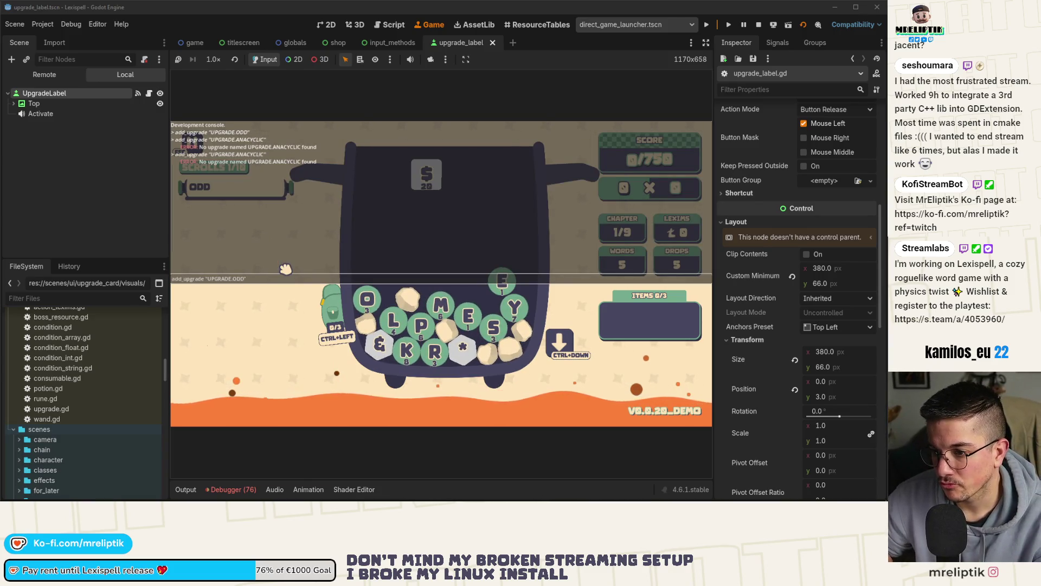
text(ANADROME)
key(Return)
key(grave)
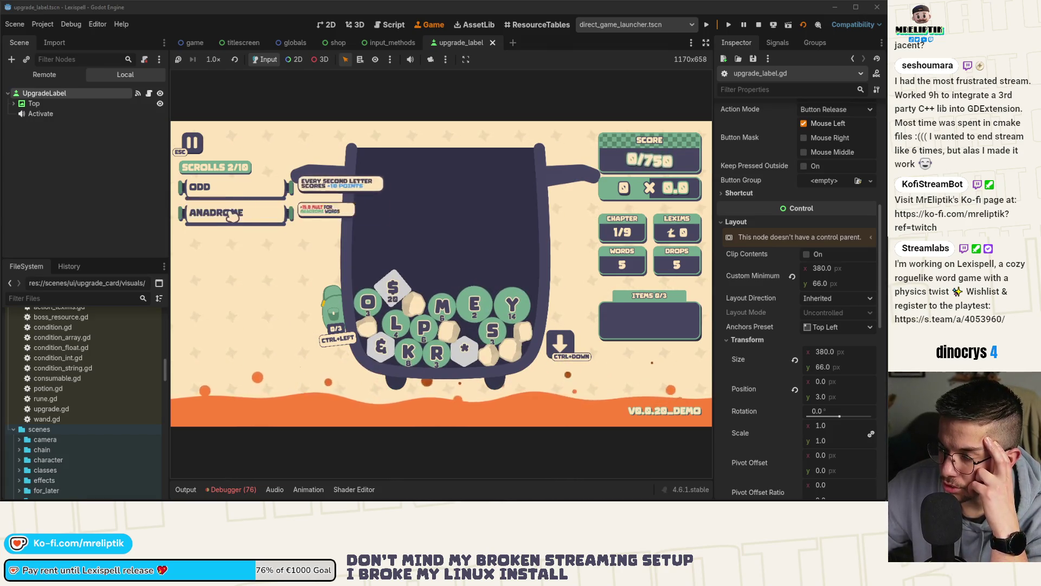
- Drop new letter tiles, spell $LOPES&, then draw another batch and add W
key(ctrl+Down)
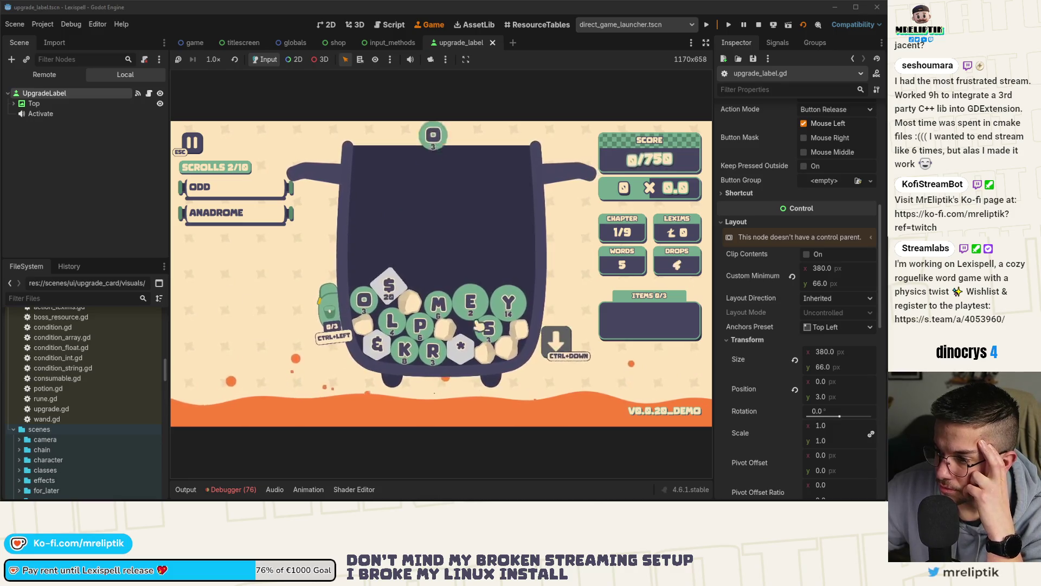
click(386, 287)
click(388, 317)
click(368, 280)
click(425, 325)
click(480, 297)
click(491, 328)
click(381, 344)
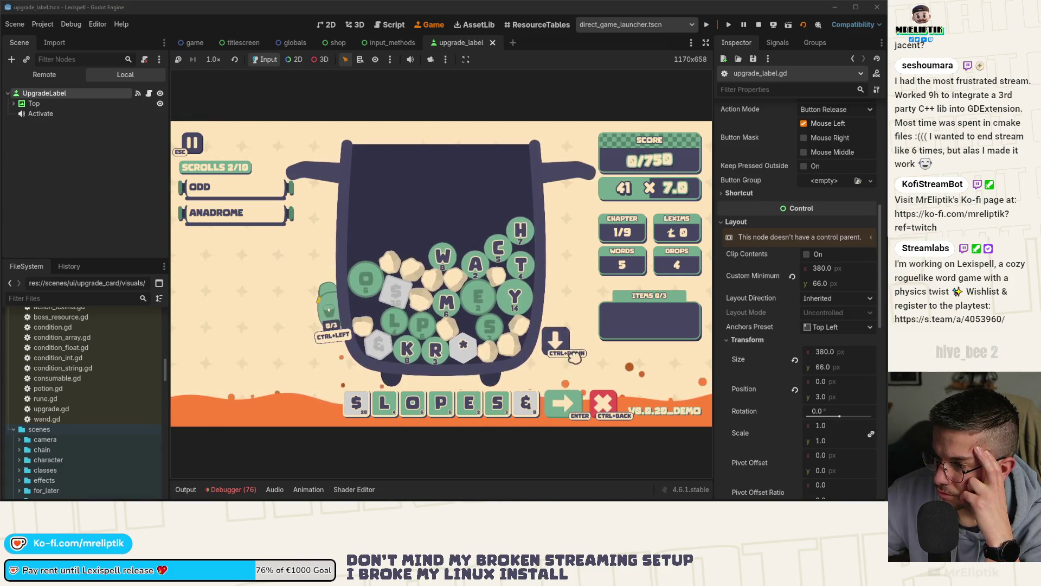
click(559, 343)
key(w)
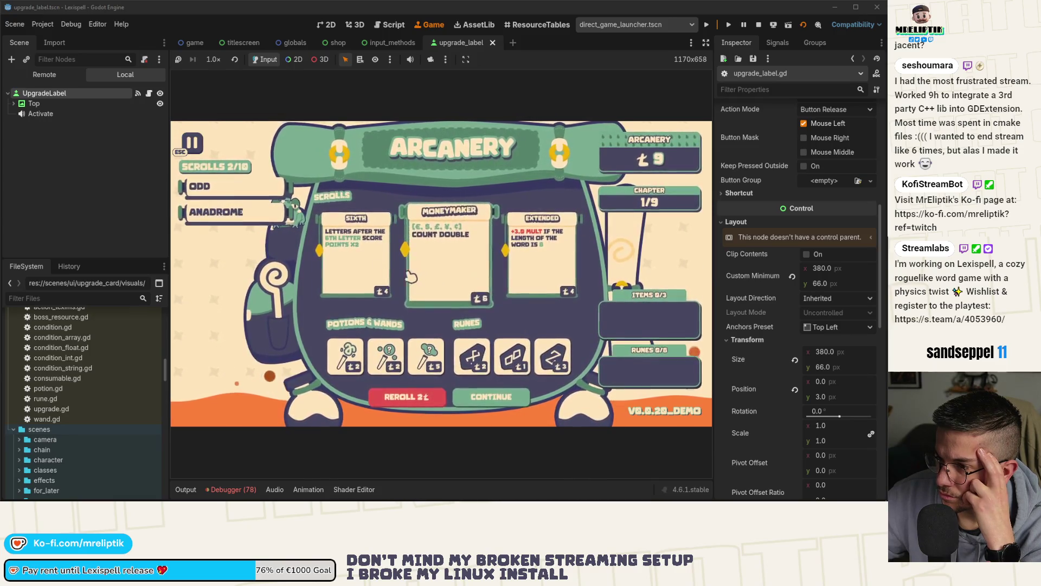
- Expand the ANADROME scroll, toggle ODD open and closed, then open upgrade_label.gd
click(271, 220)
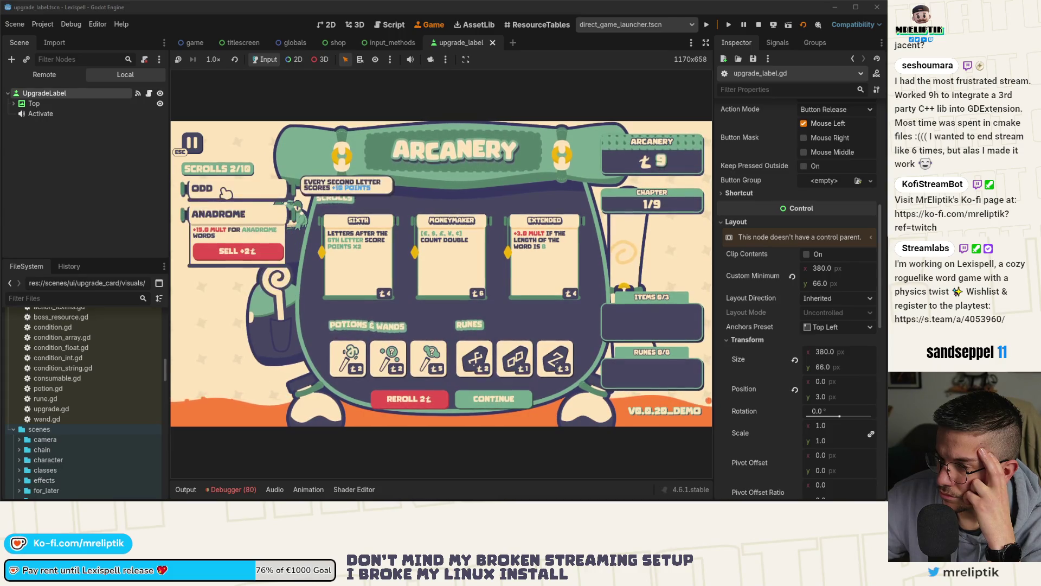
mouse_move(239, 189)
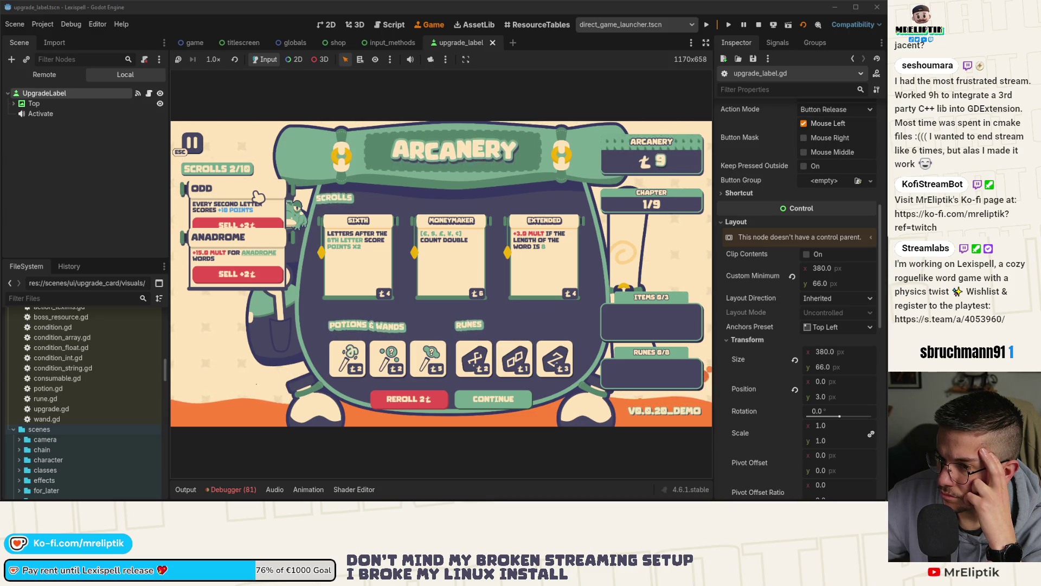
click(257, 196)
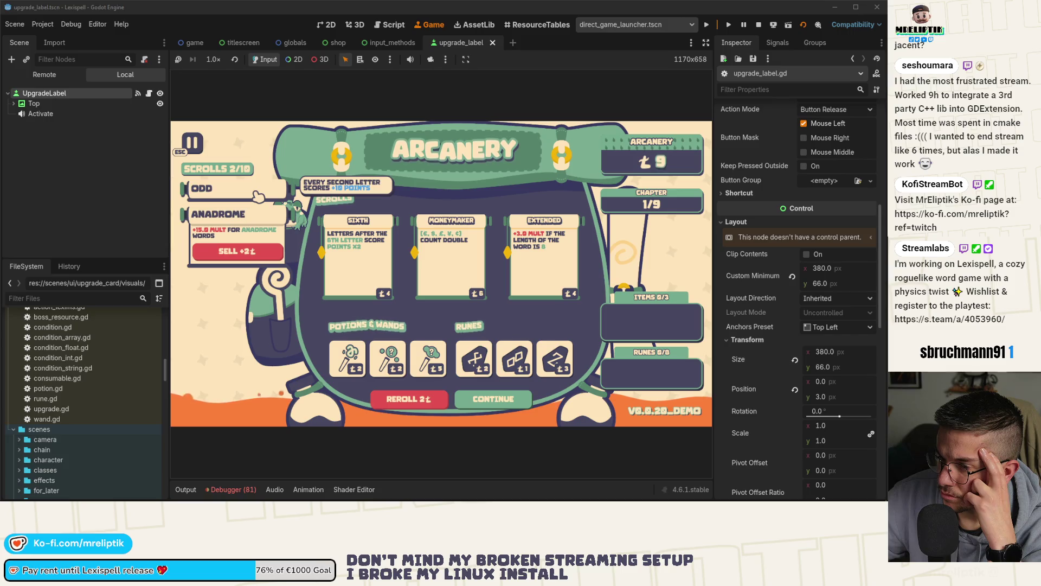
click(226, 200)
click(227, 198)
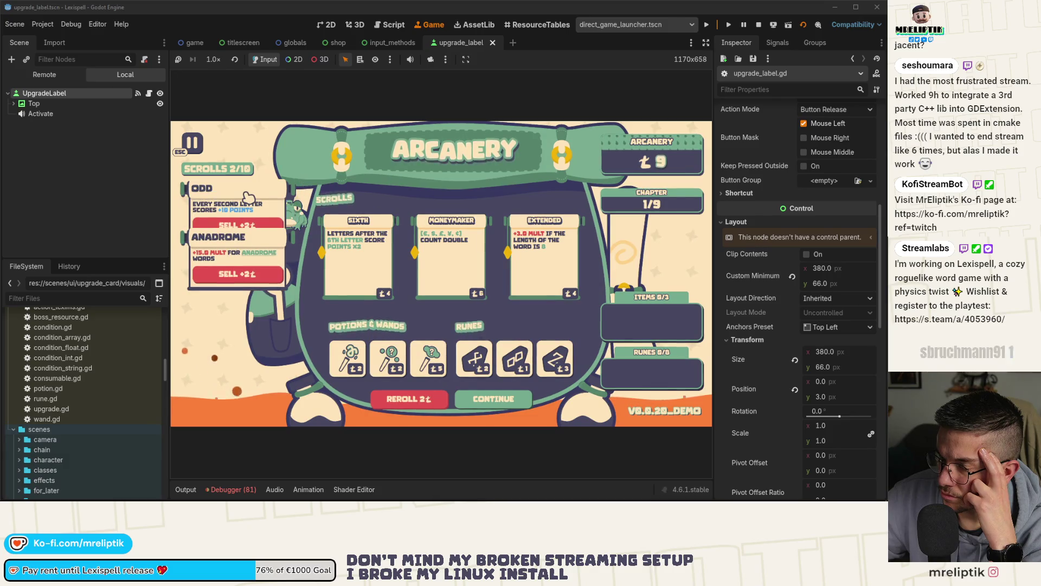
click(150, 94)
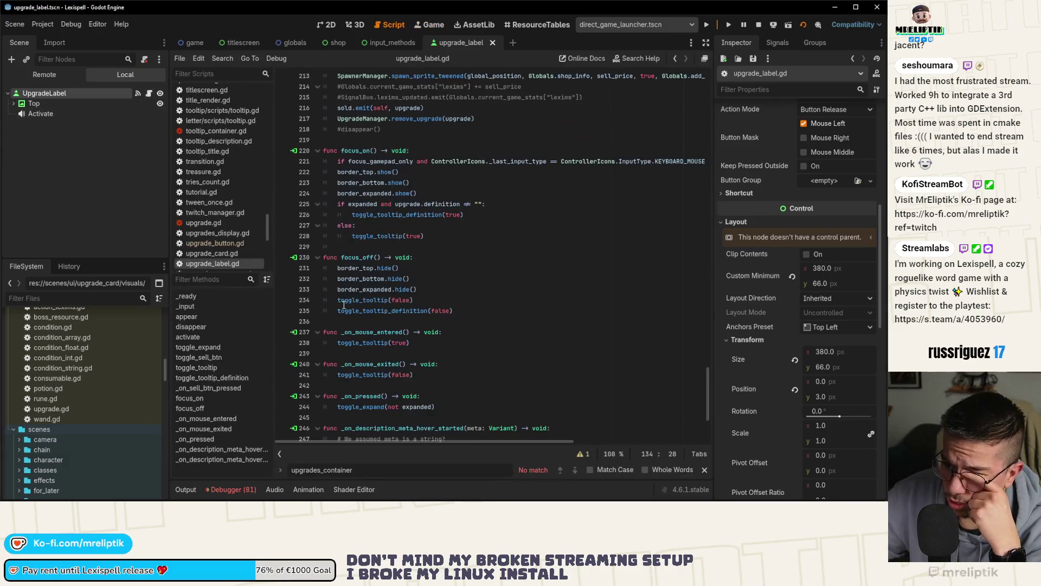
- Scroll up to toggle_expand in the script and return to the running game view
scroll(409, 263, up, 10)
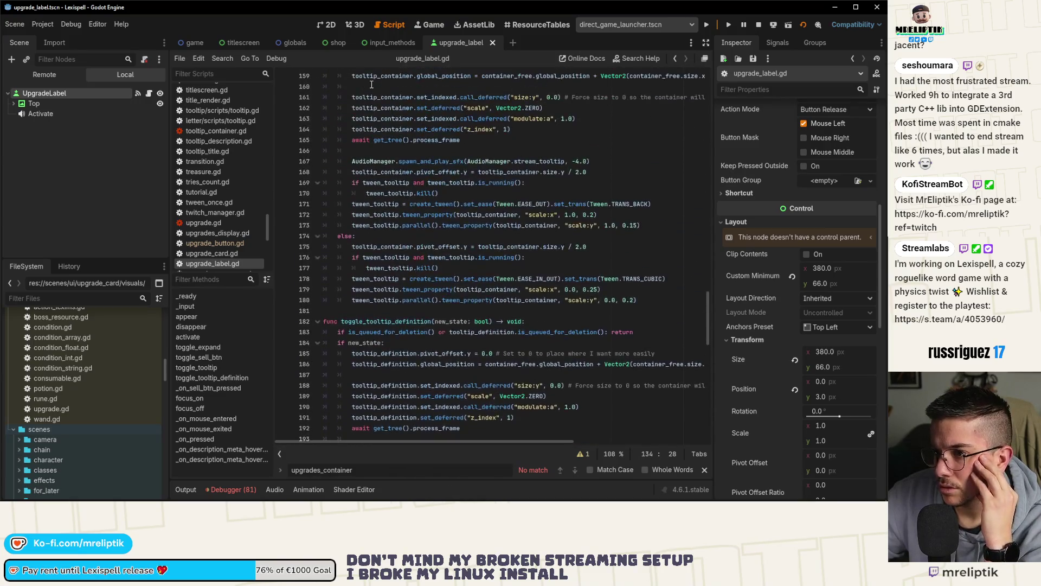
scroll(336, 266, up, 12)
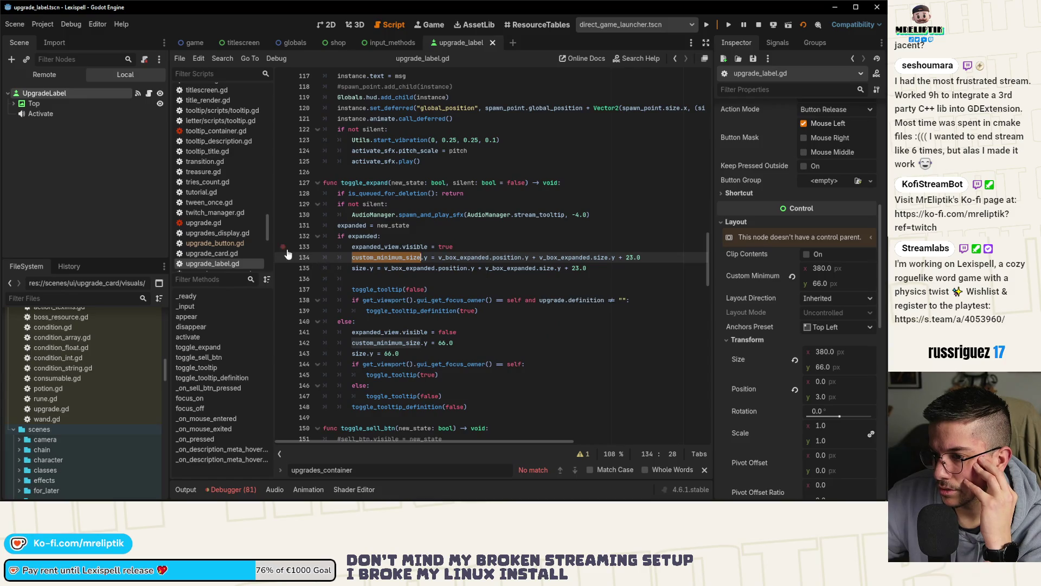
click(326, 26)
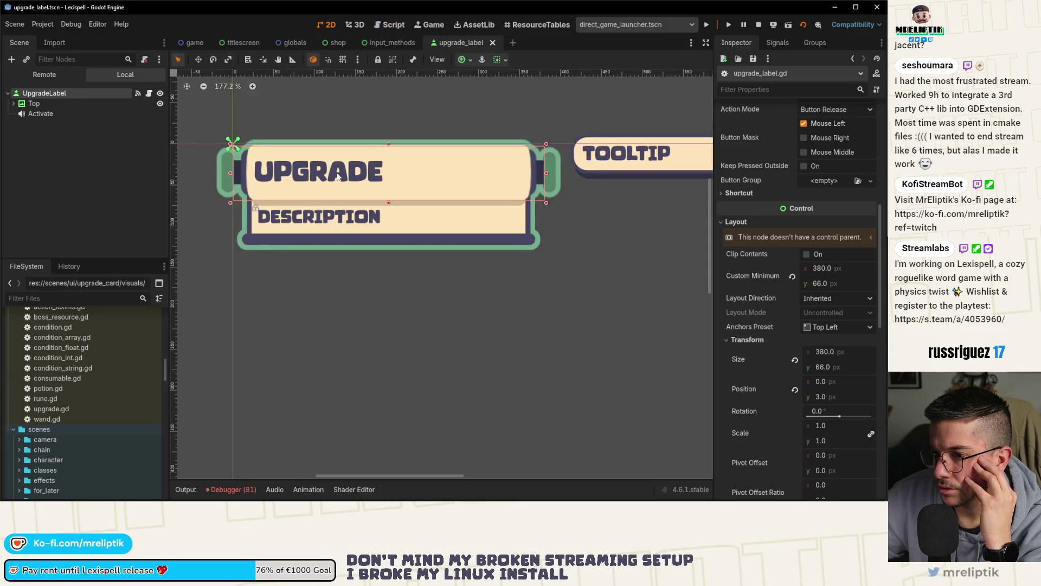
click(428, 24)
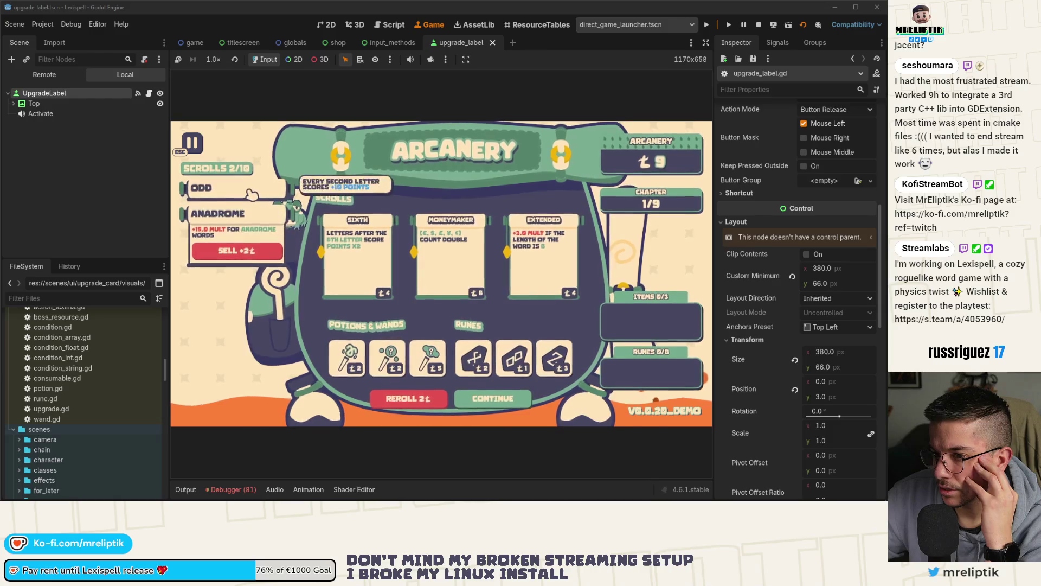
mouse_move(245, 188)
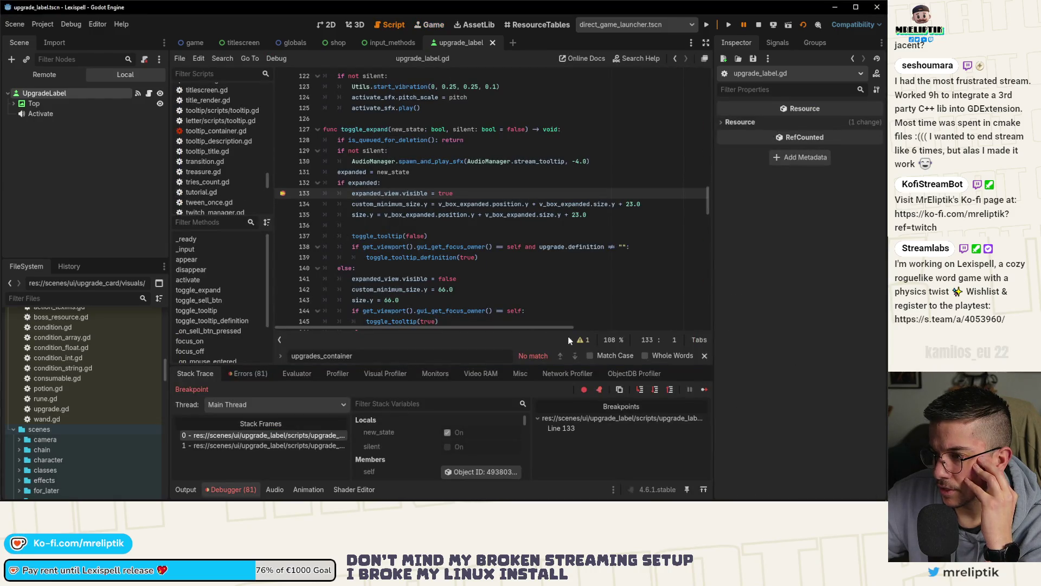
- Step over to line 135 and filter the stack variables by 'custom'
click(640, 390)
click(640, 389)
scroll(468, 435, down, 5)
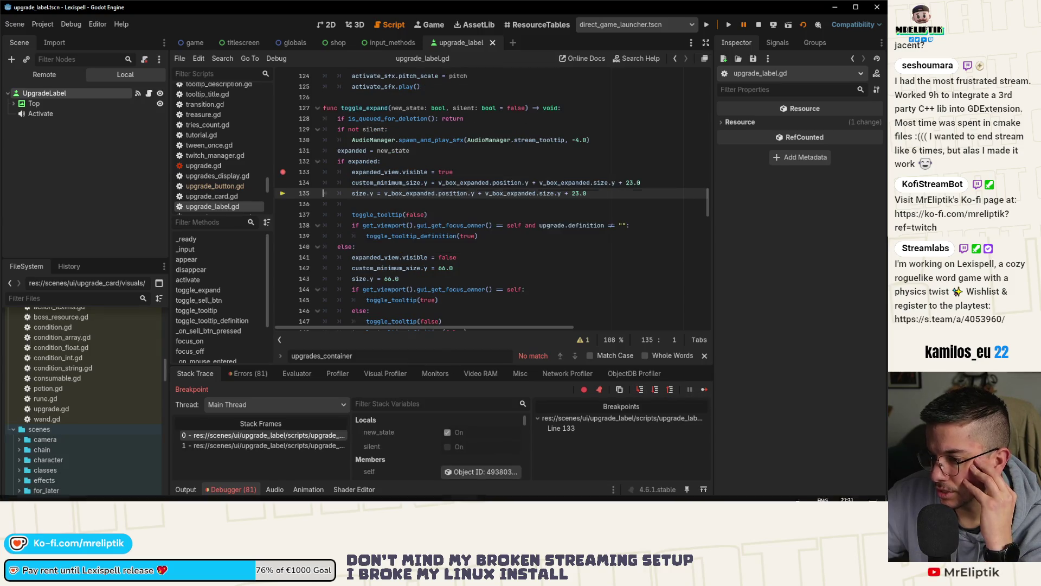
scroll(469, 444, down, 5)
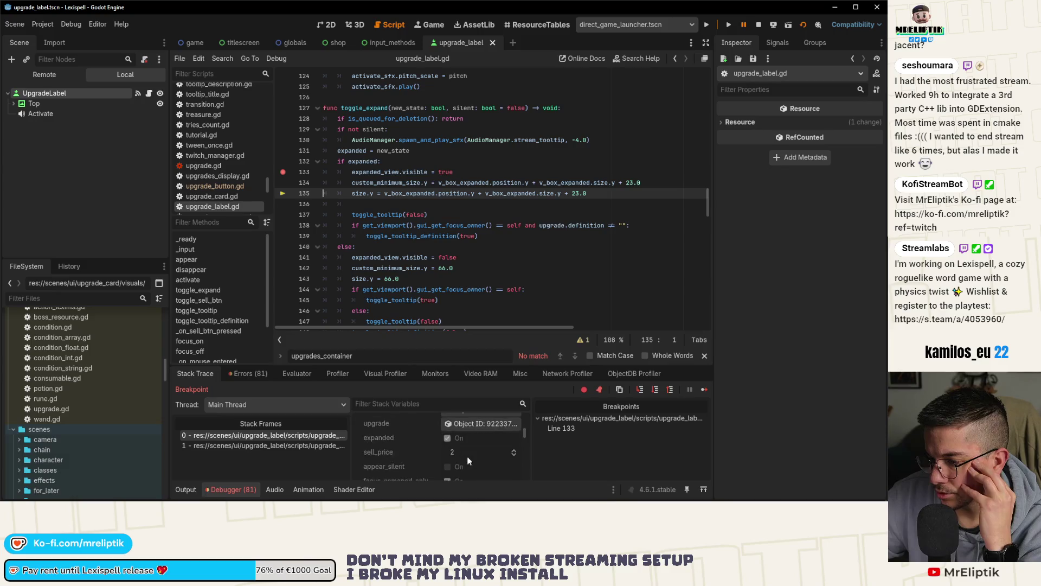
click(413, 405)
text(custom)
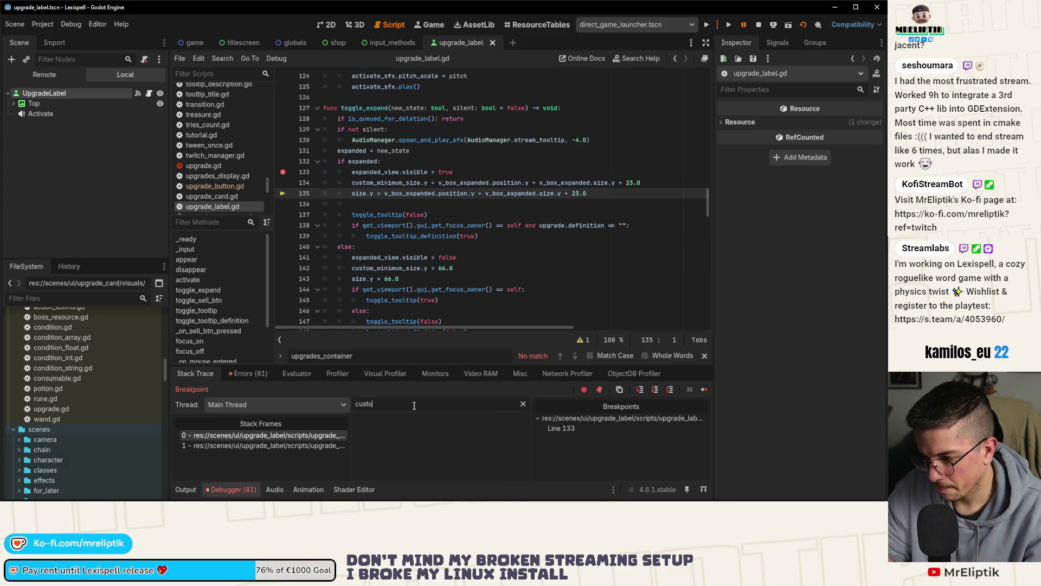
key(BackSpace)
key(BackSpace)
key(BackSpace)
text(se)
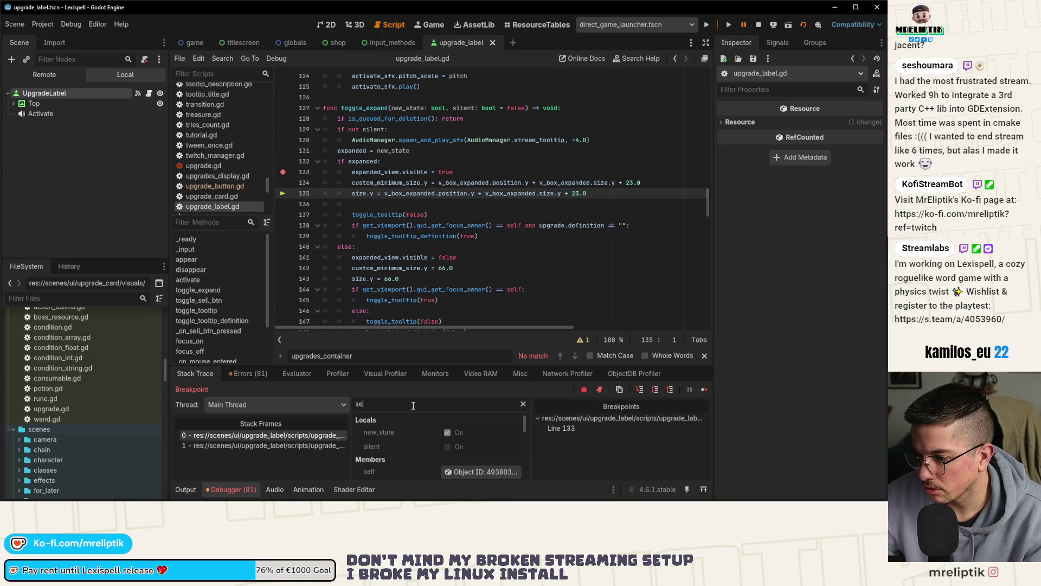
- Inspect the label's custom minimum size (380 × 147), step to line 137, and resume
click(465, 468)
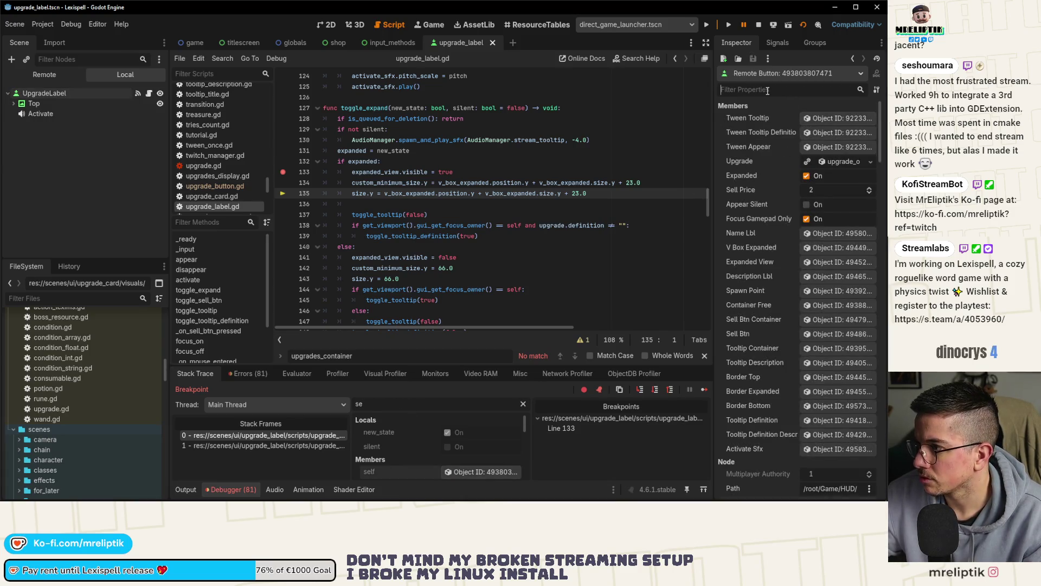
text(custom)
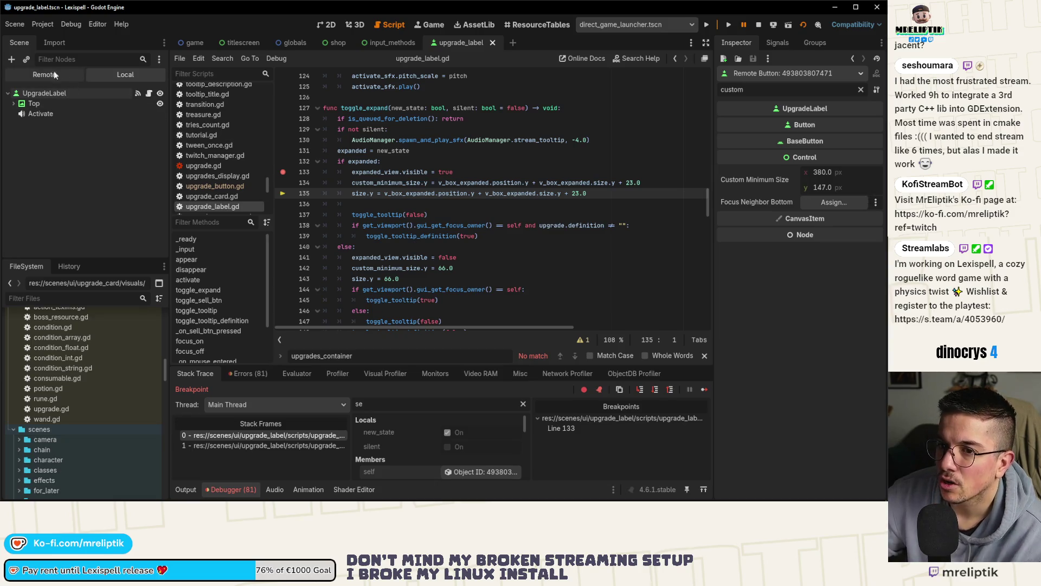
click(641, 390)
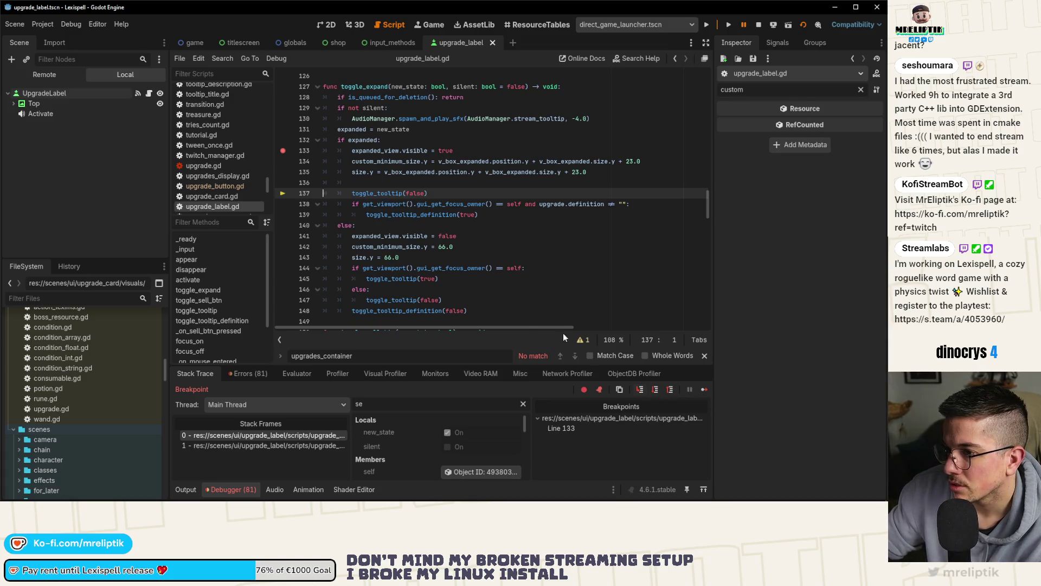
key(F12)
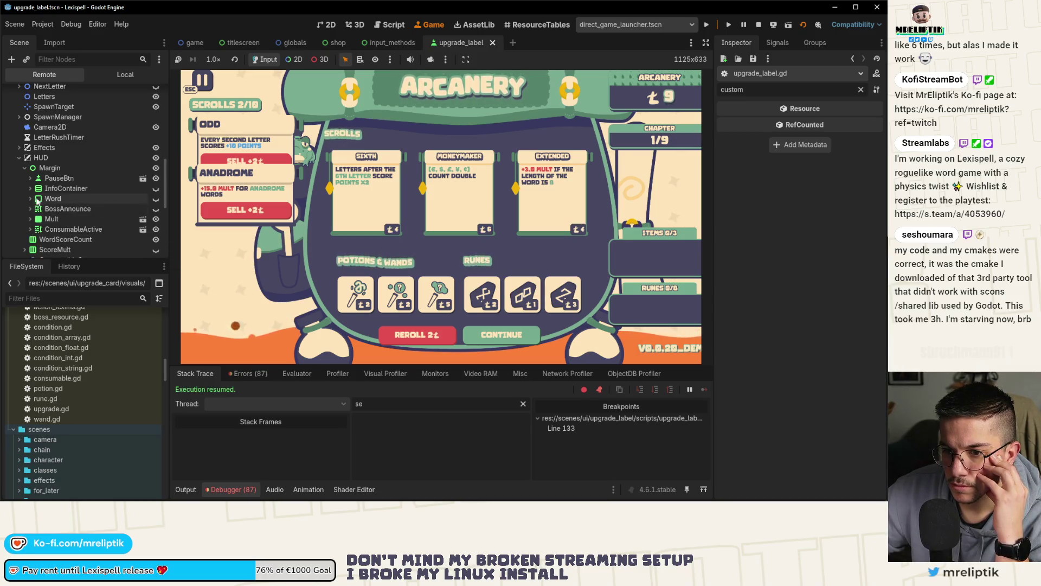
- Expand Shop > UpgradesDisplay > UpgradeContainer in the Remote tree and select the live UpgradeLabel
scroll(31, 190, down, 2)
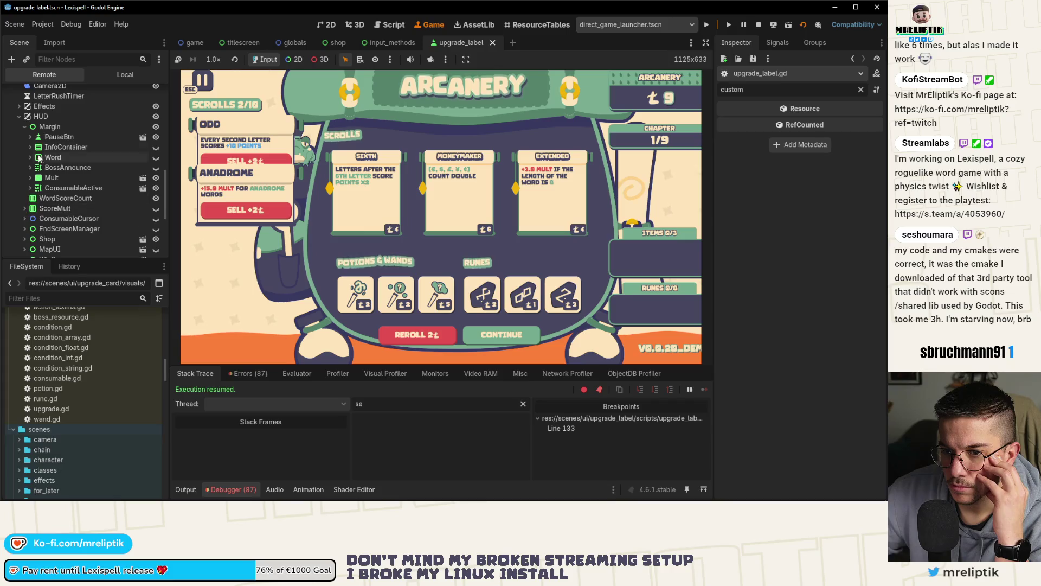
click(24, 128)
click(24, 177)
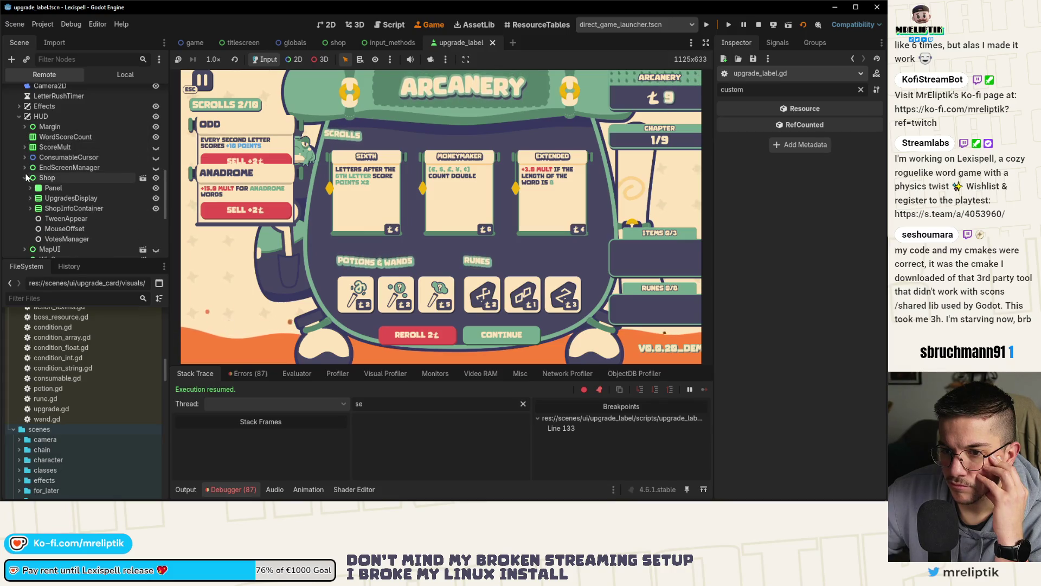
click(30, 199)
scroll(29, 200, down, 1)
click(36, 208)
scroll(55, 195, down, 2)
click(67, 177)
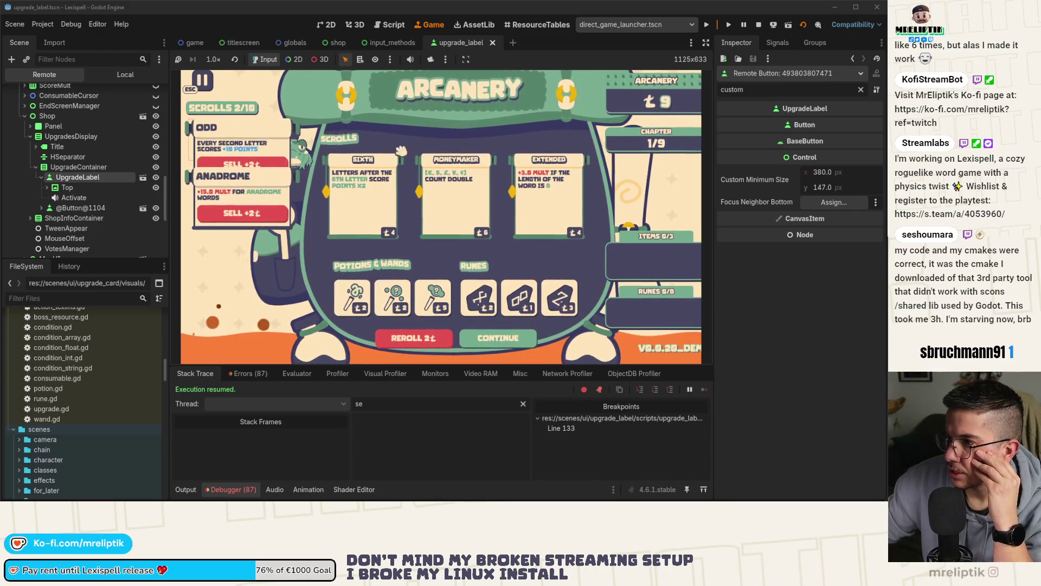
- Inspect the live VBoxExpanded unfiltered (346 × 156 at 32, 68), then switch to Local
click(47, 187)
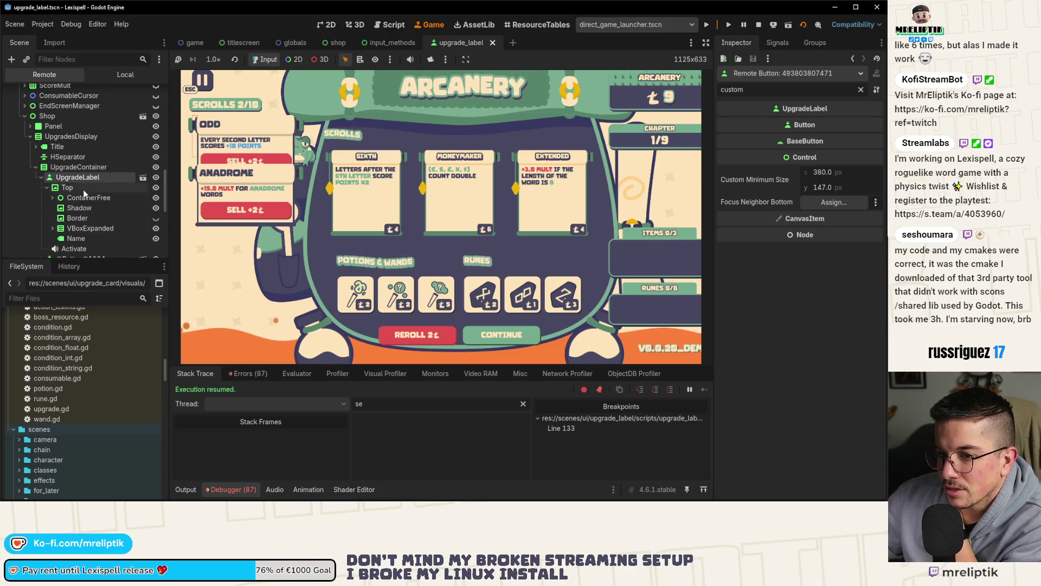
click(84, 187)
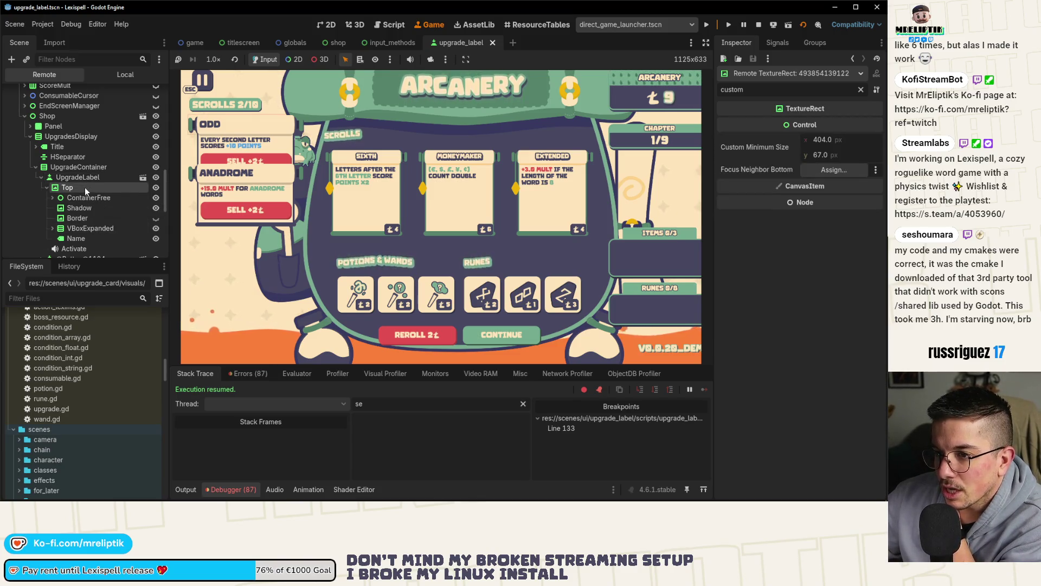
click(77, 229)
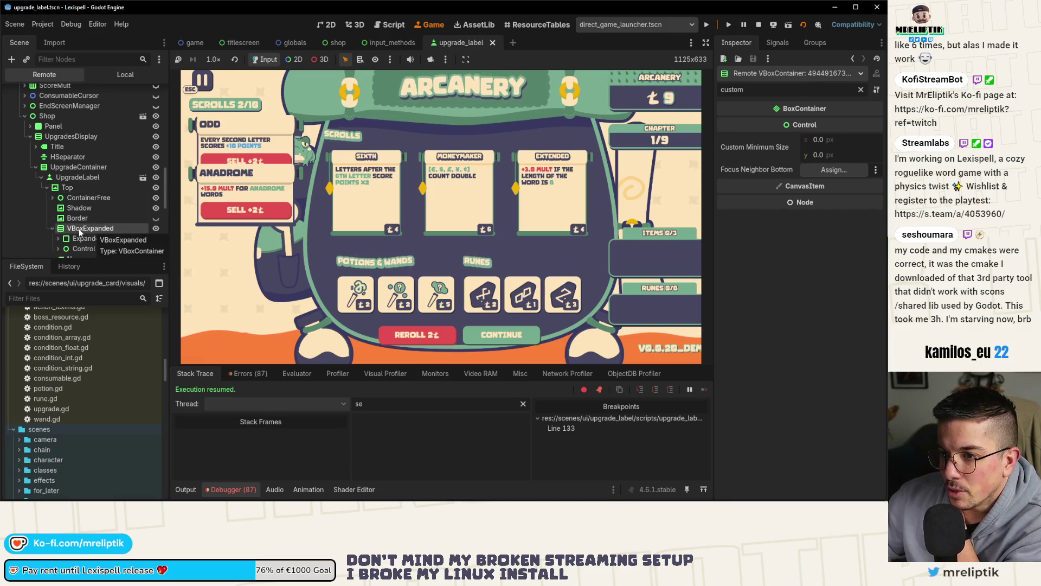
click(52, 230)
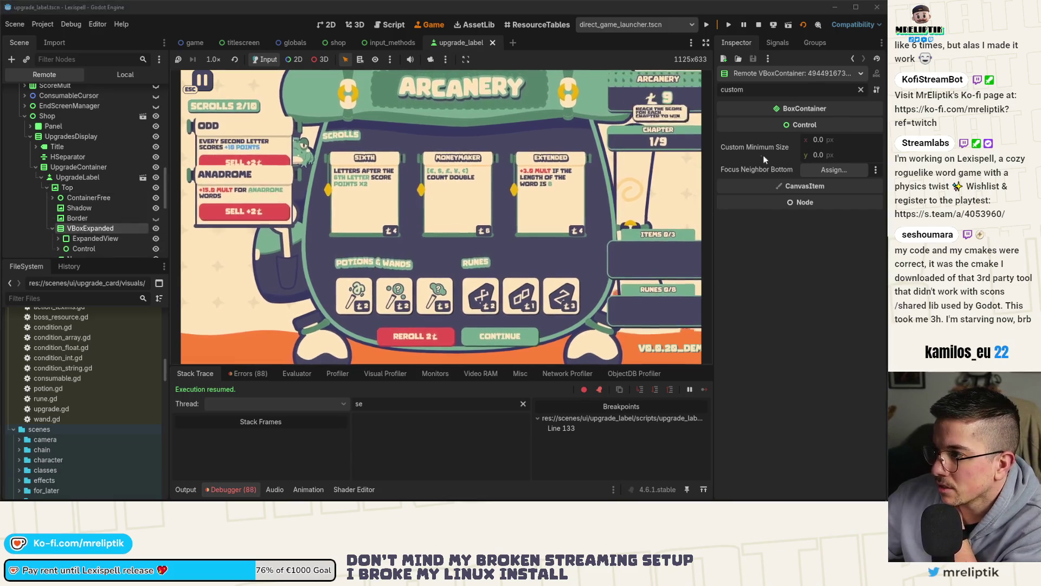
click(859, 91)
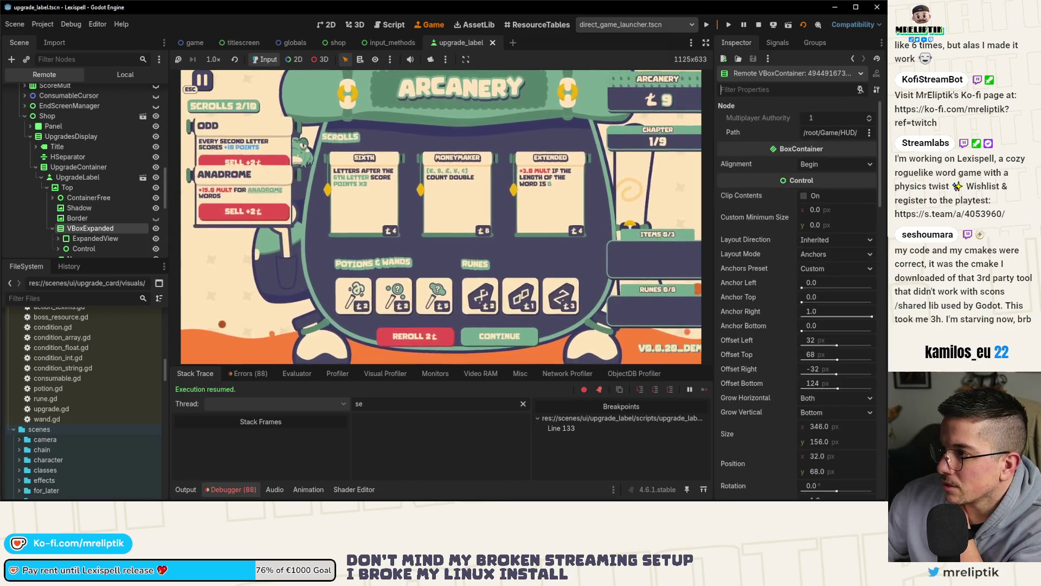
scroll(762, 229, down, 3)
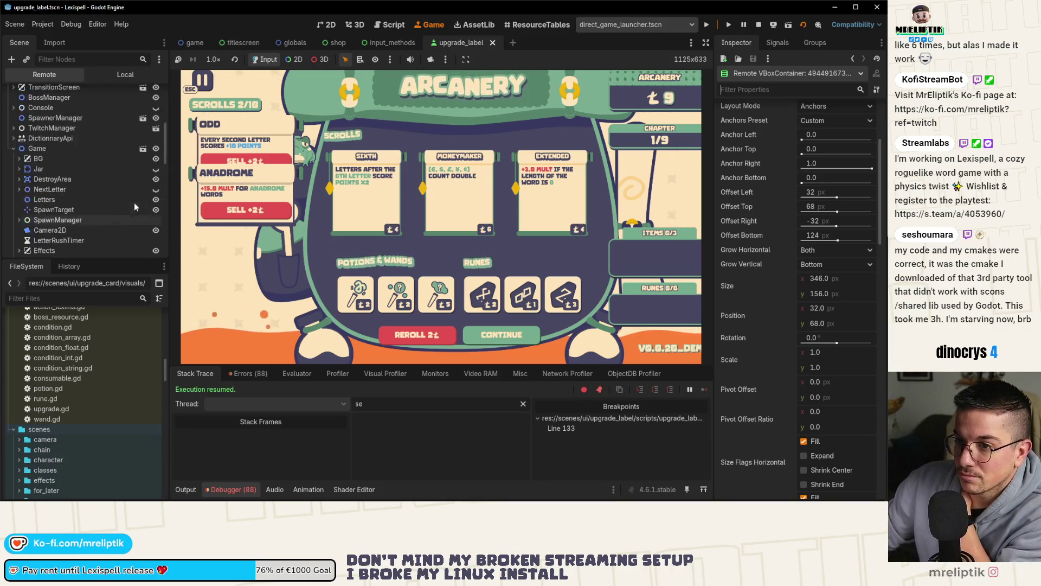
scroll(134, 204, up, 10)
click(116, 76)
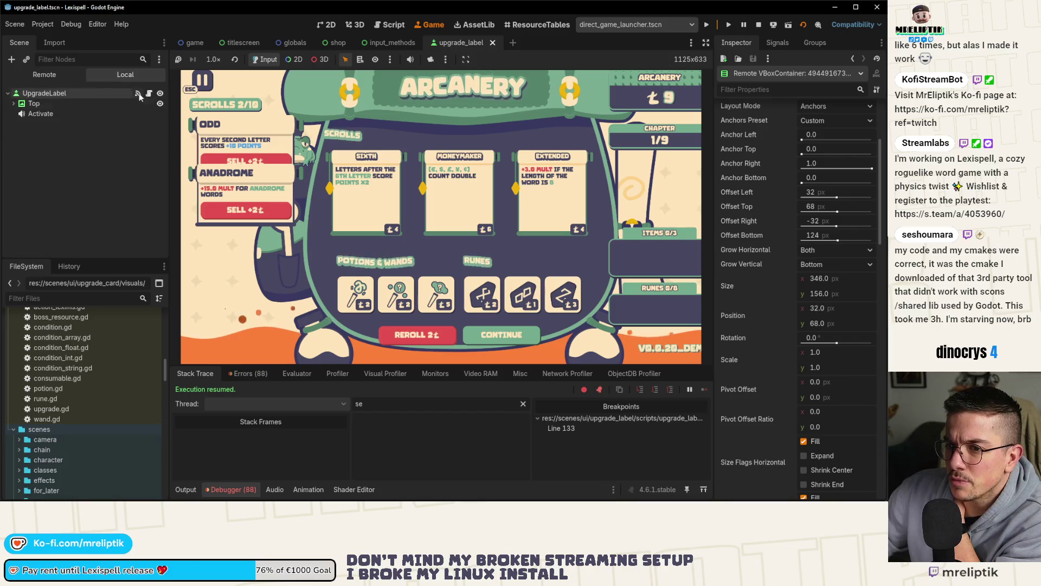
- Cut the size-setting lines 134–135 from toggle_expand and remove the leftover blank lines
key(ctrl+F3)
scroll(408, 225, up, 1)
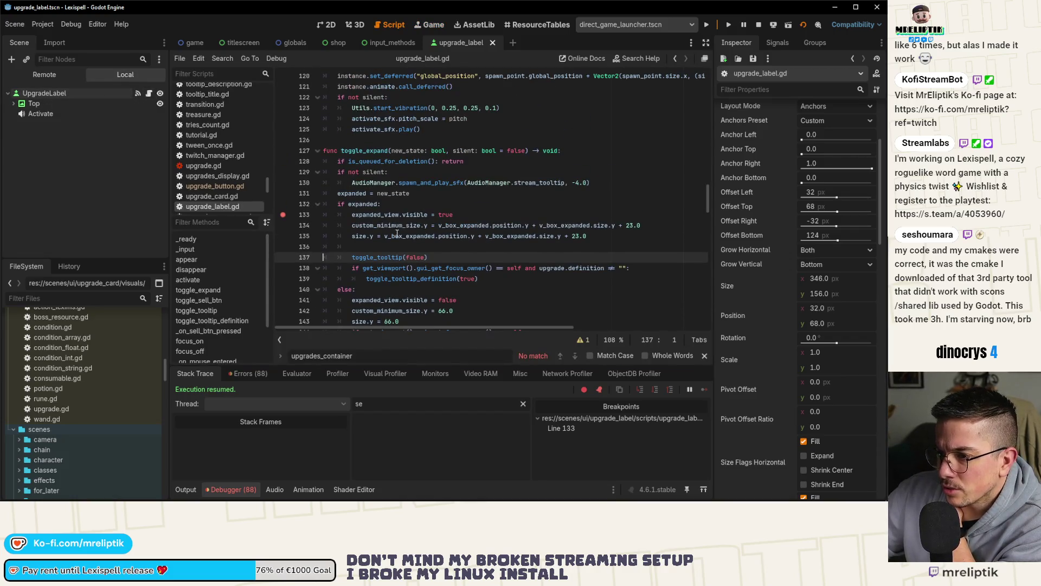
double_click(399, 214)
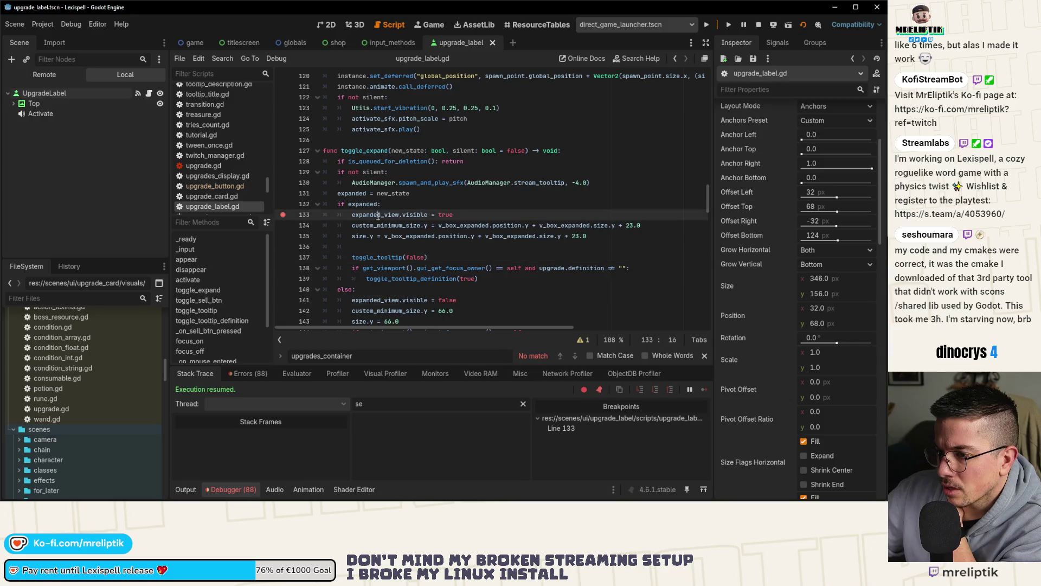
scroll(376, 222, down, 2)
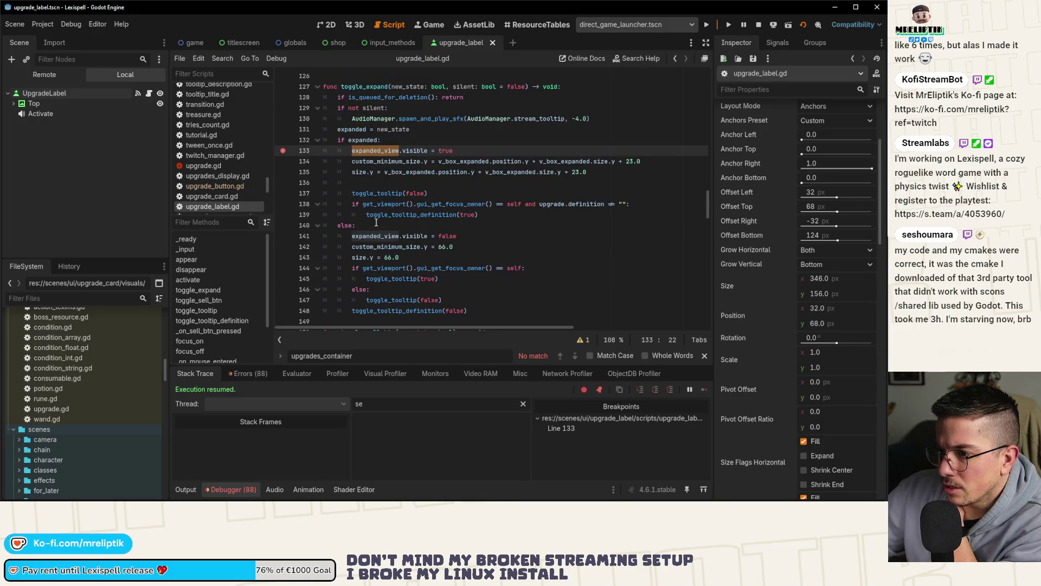
mouse_move(348, 161)
mouse_down()
mouse_move(640, 163)
mouse_move(605, 171)
mouse_up()
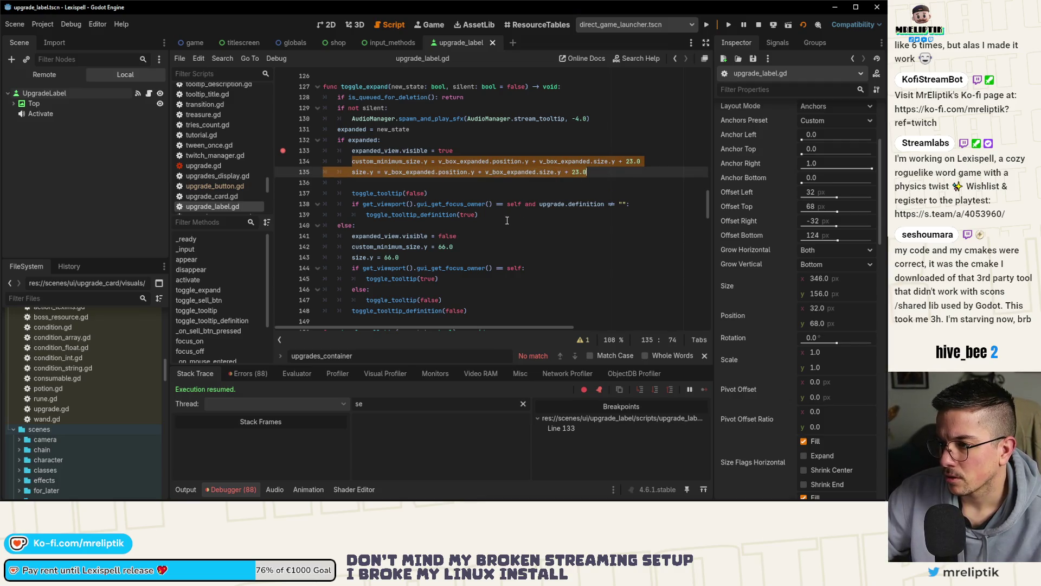
key(ctrl+x)
click(375, 170)
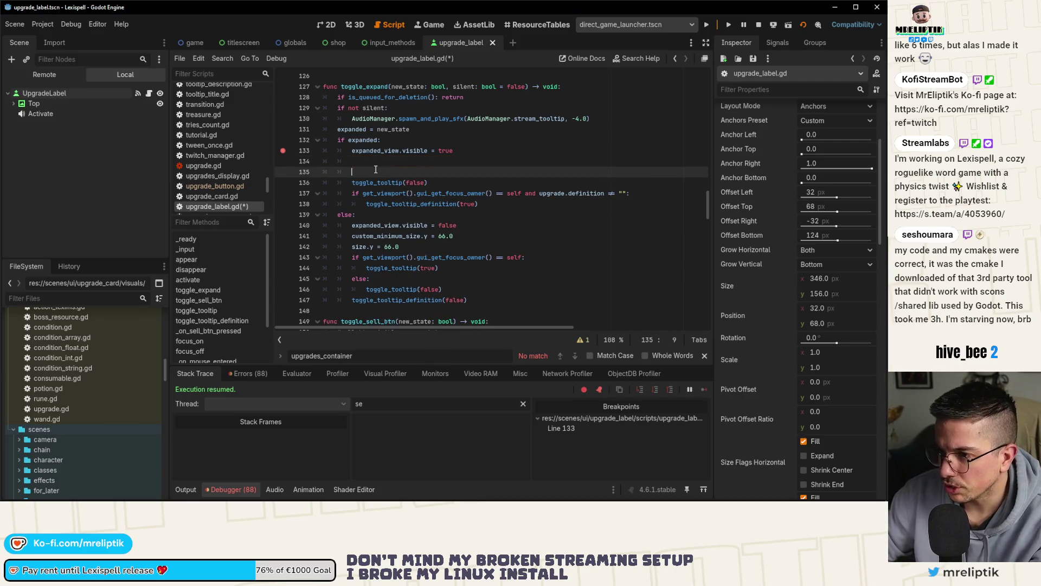
key(BackSpace)
key(BackSpace)
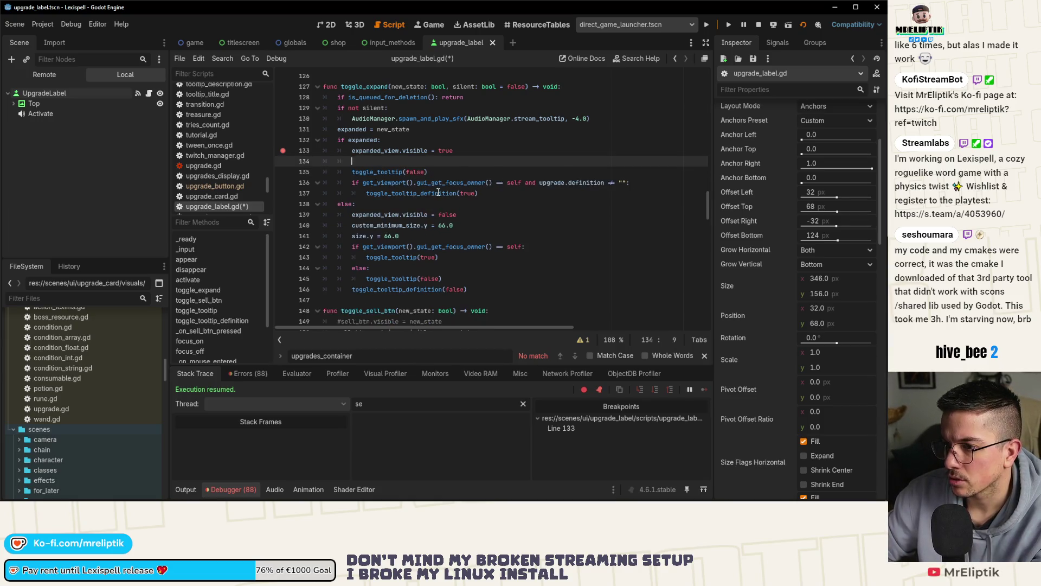
key(Delete)
- Add 'await get_tree().process_frame' after the tooltip call and paste the size lines below it
click(496, 182)
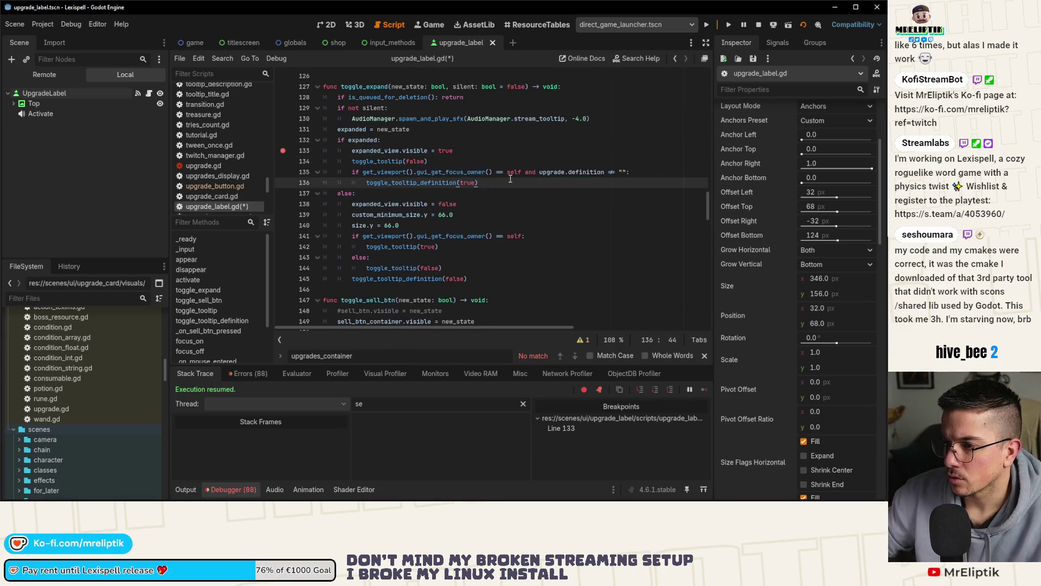
key(Return)
text(t g)
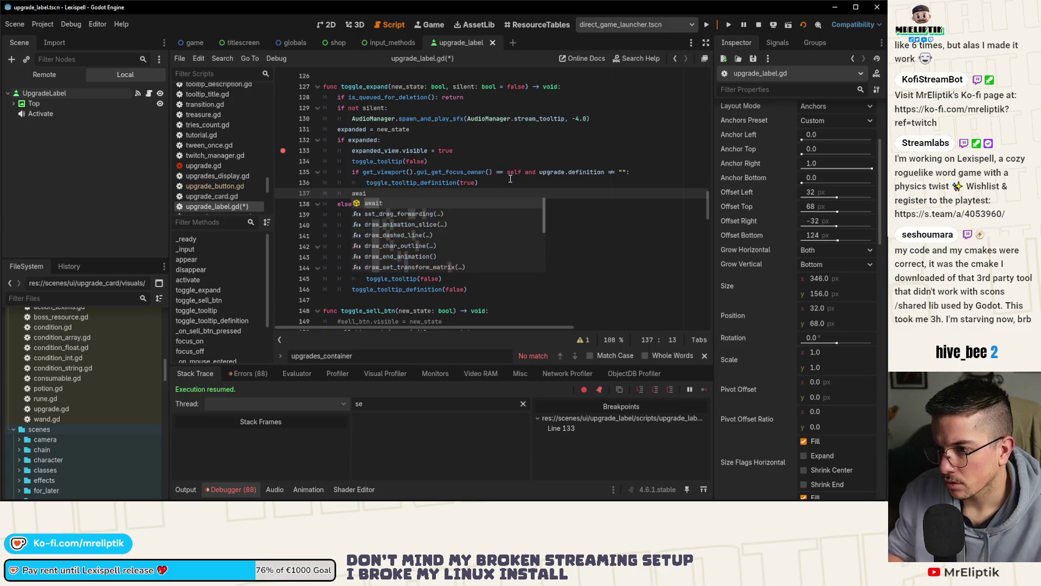
text(et_tre)
key(Return)
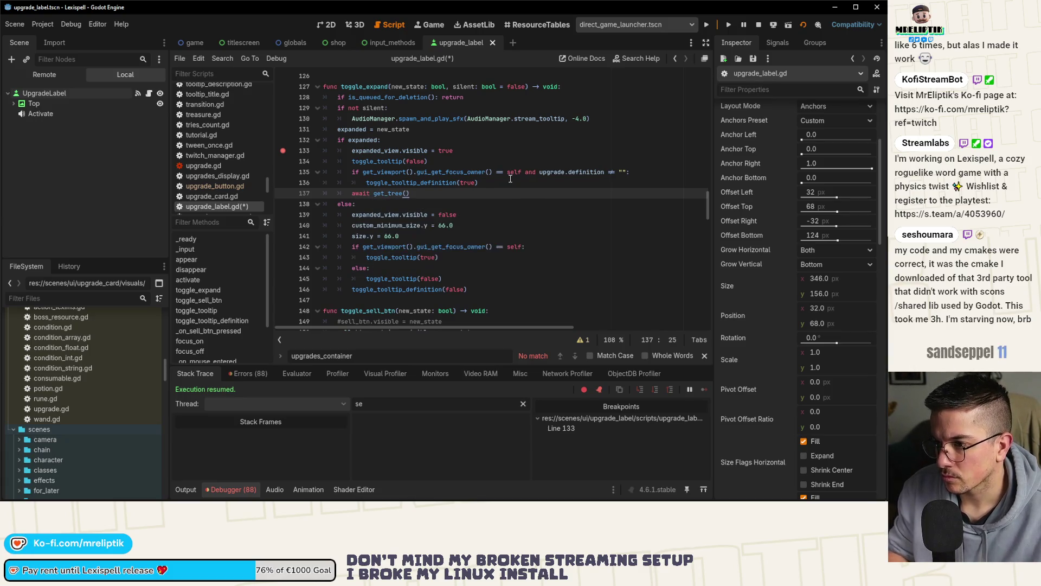
text(.proc)
key(Return)
key(Return)
key(ctrl+v)
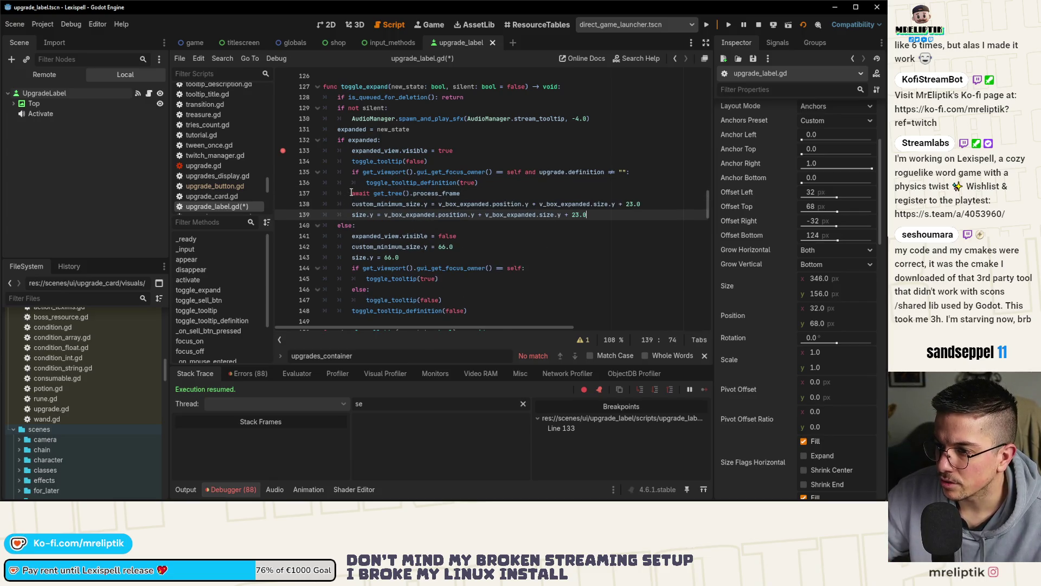
click(363, 247)
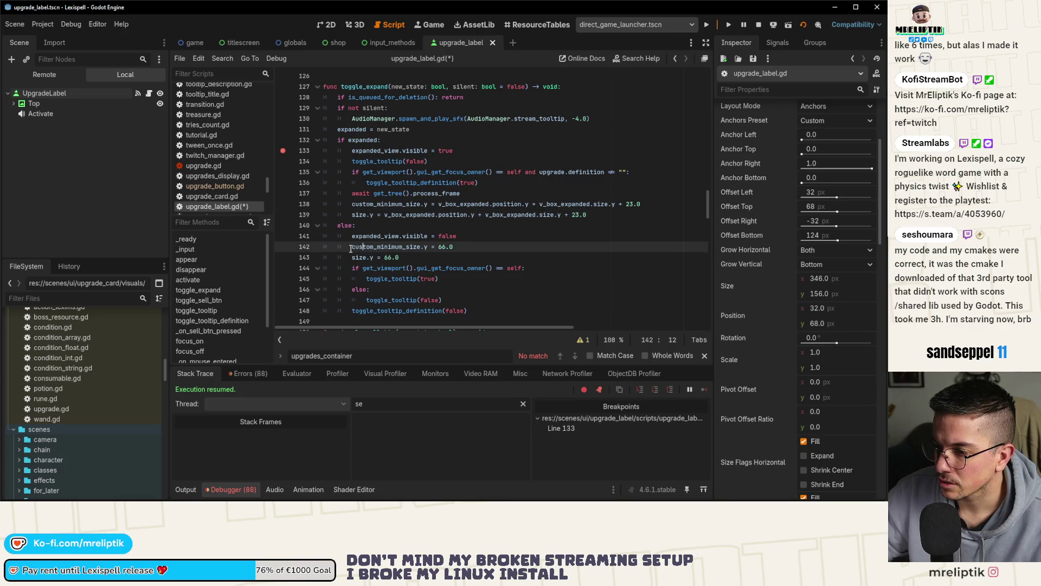
click(352, 237)
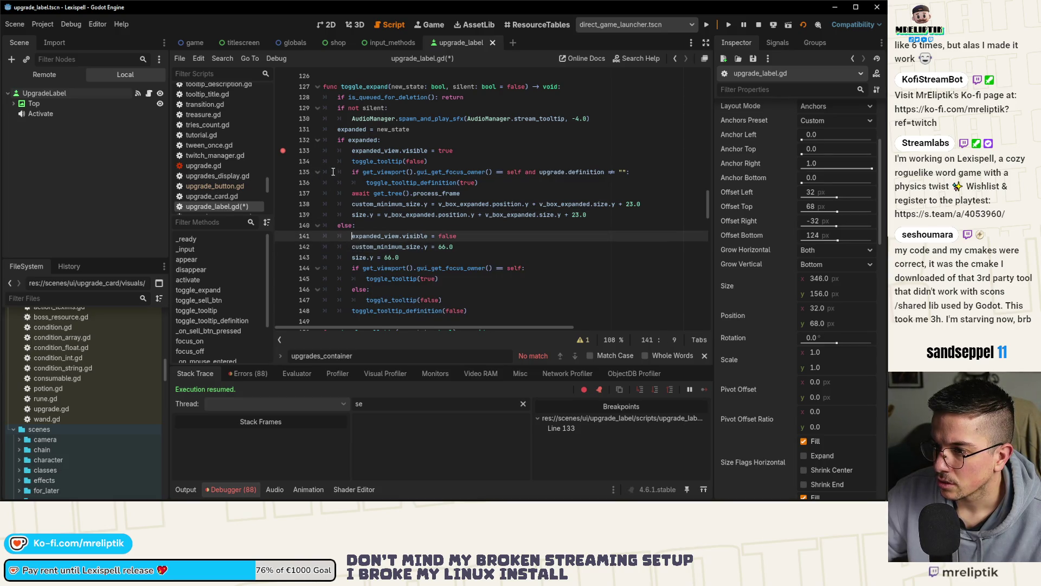
- Remove the line 133 breakpoint and return to the running game's shop
click(282, 152)
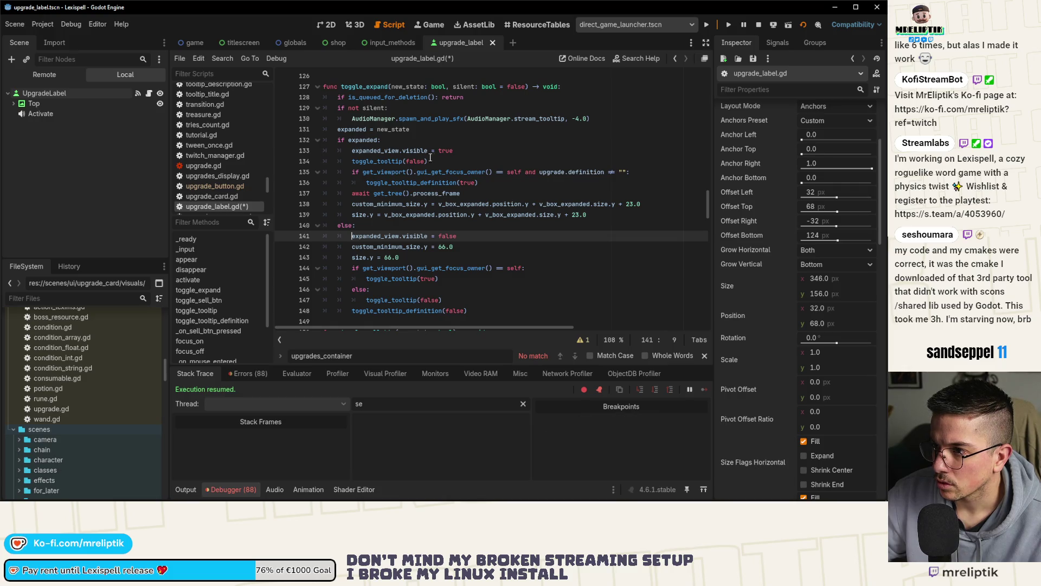
click(332, 25)
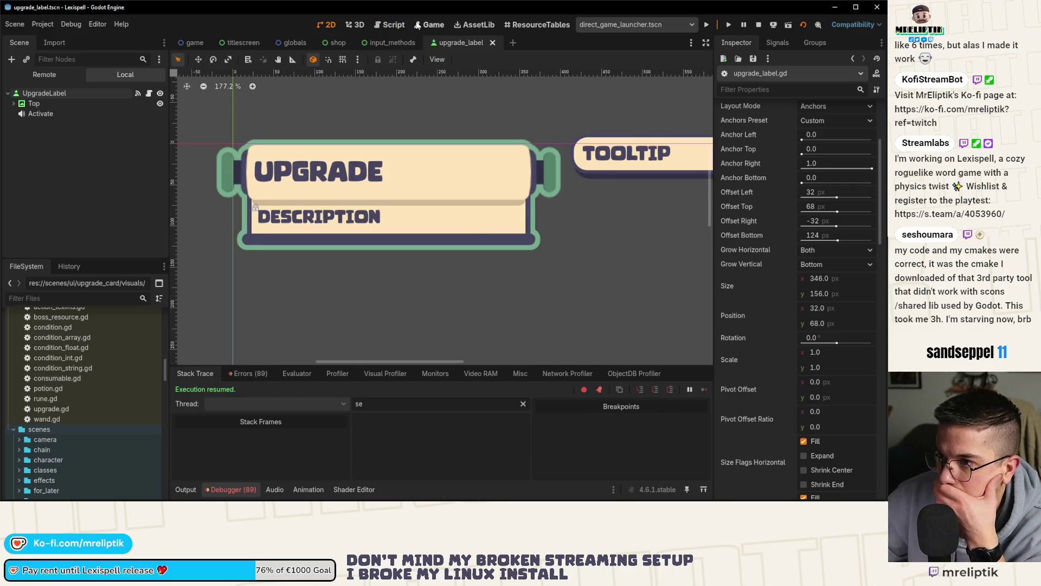
click(417, 26)
- Sell ODD, buy MONEYMAKER, and check that both scroll cards expand properly
click(233, 163)
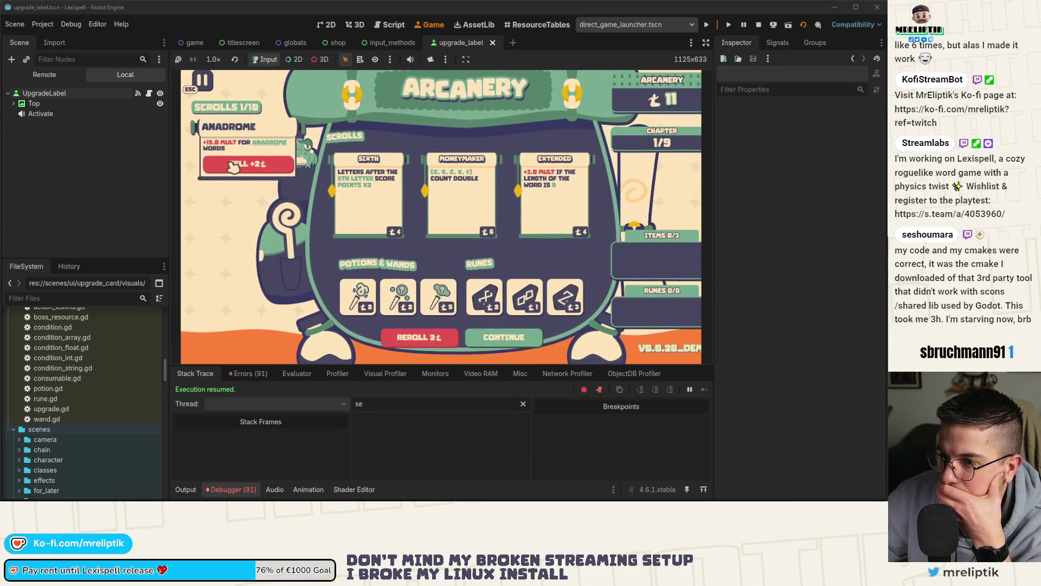
click(186, 490)
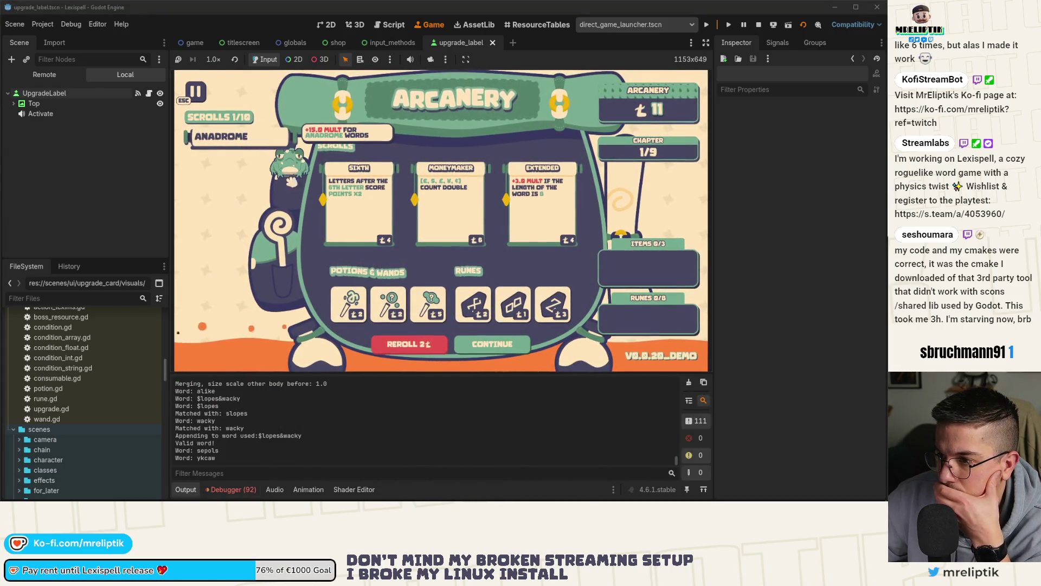
click(465, 228)
mouse_move(236, 140)
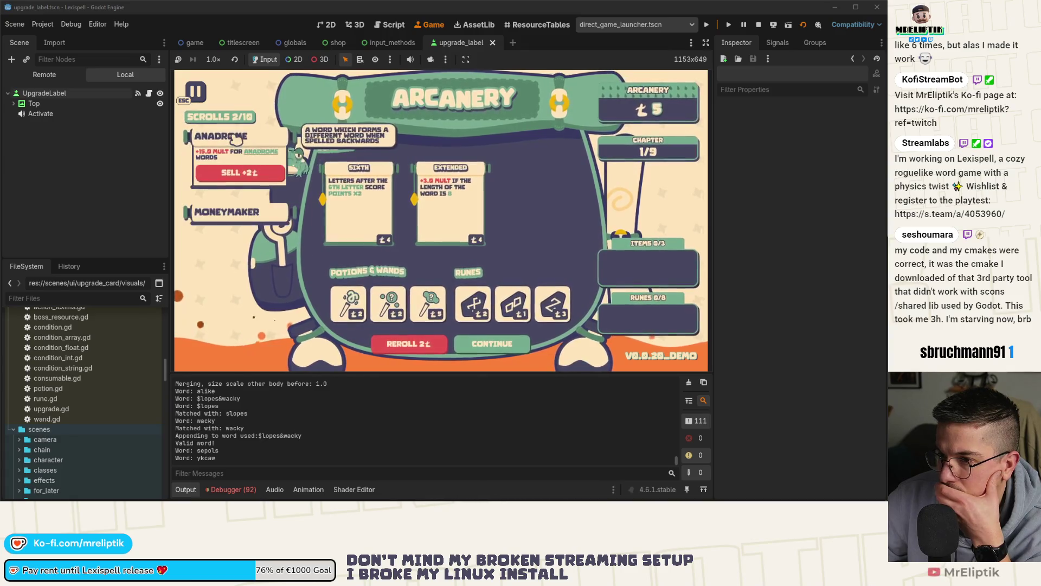
mouse_move(231, 217)
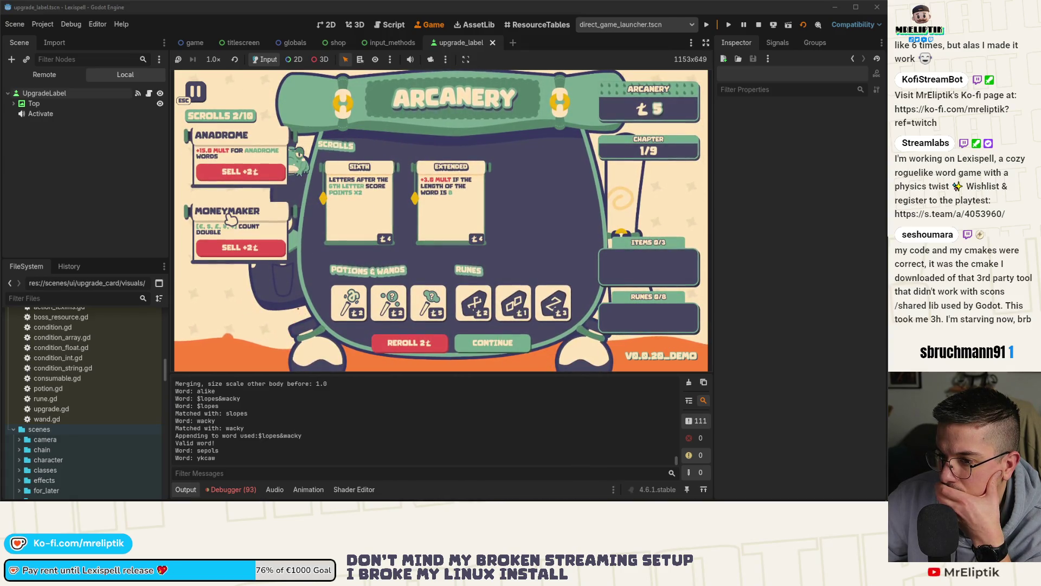
key(ctrl+F3)
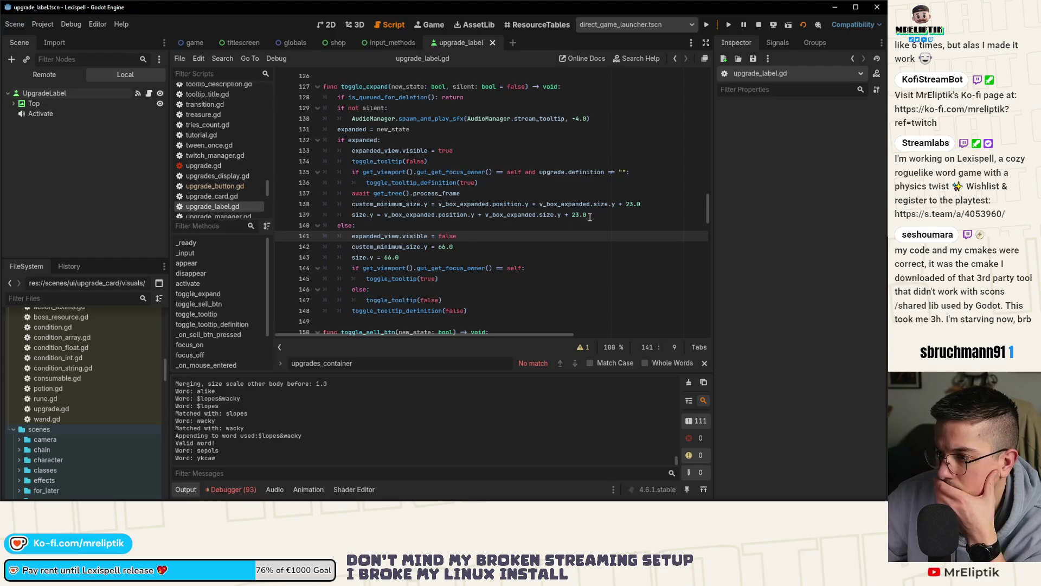
- Delete the extra ' + 5.0' from line 139's height and save upgrade_label.gd
click(634, 204)
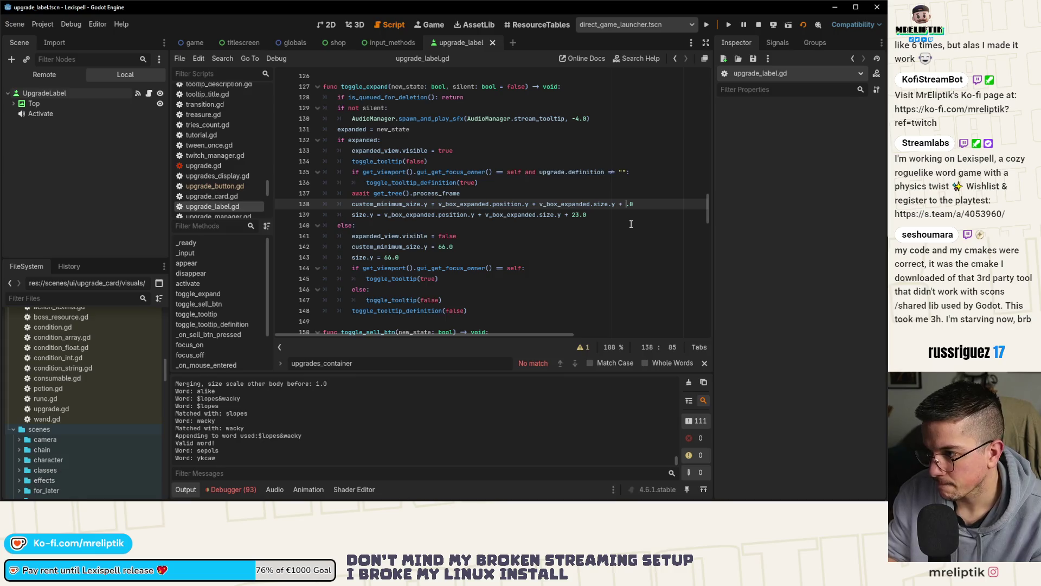
text(5)
key(Down)
key(Left)
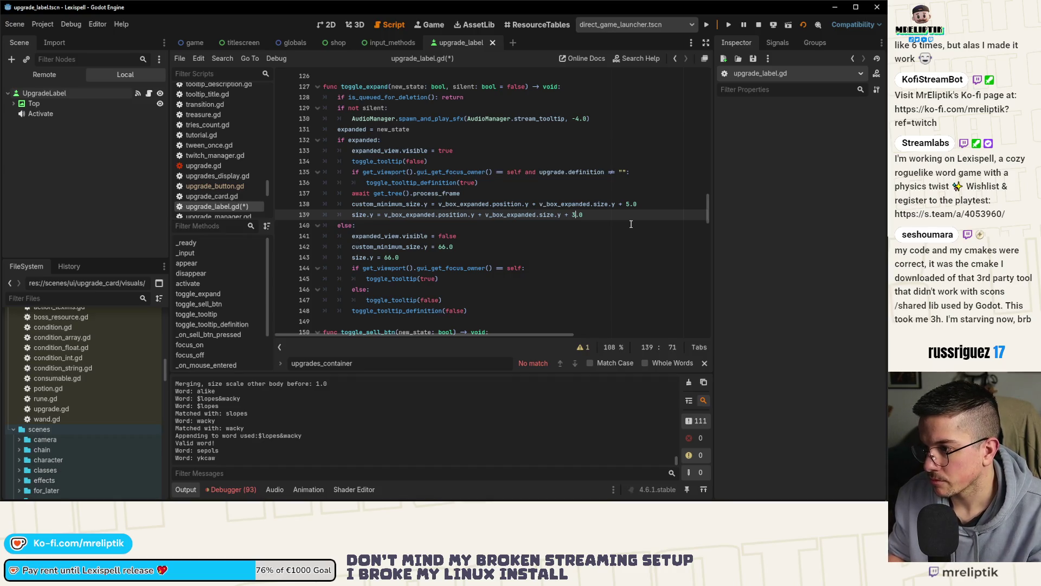
key(F5)
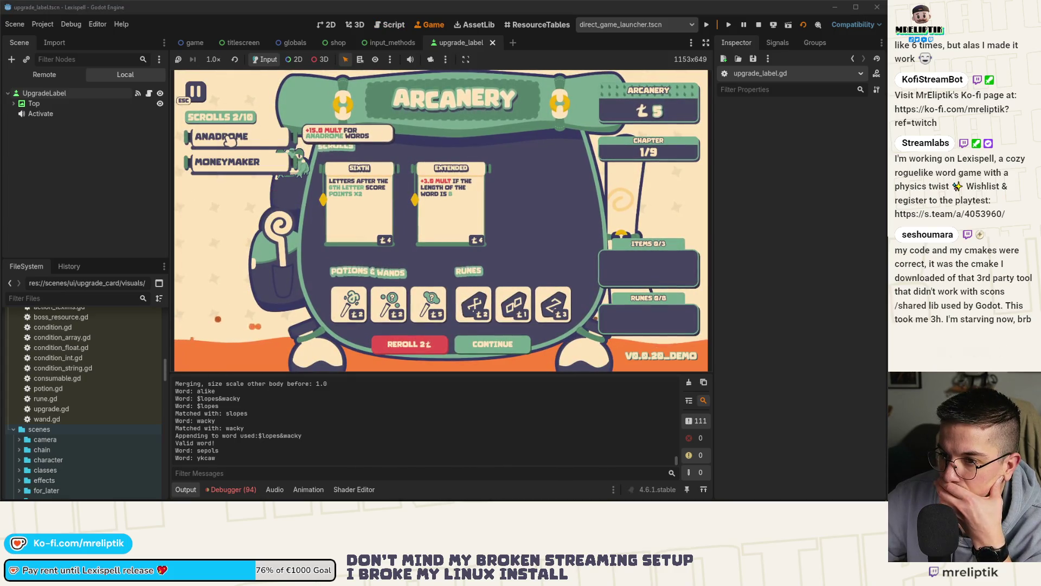
key(F8)
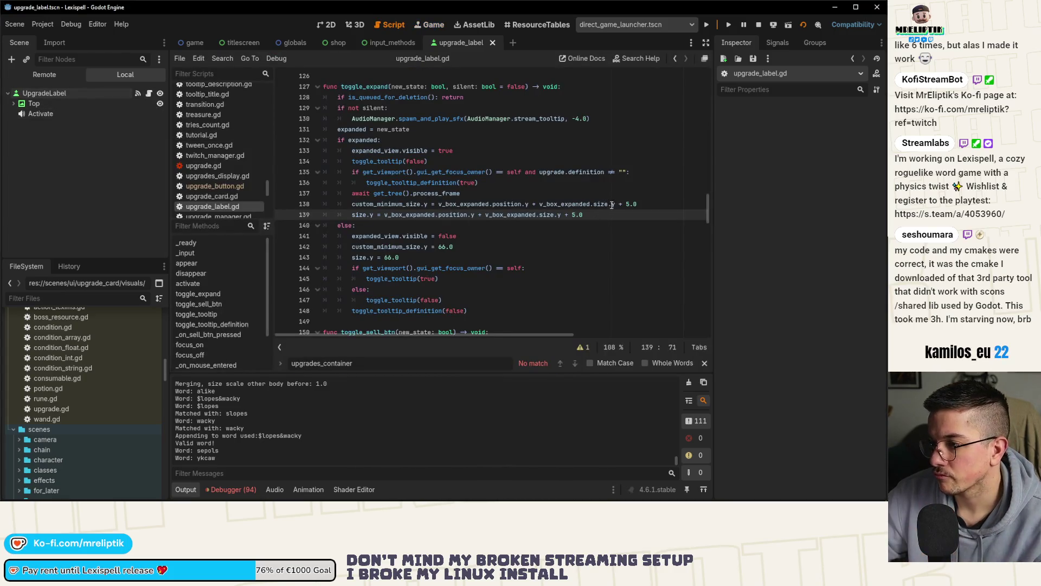
drag(611, 205, 647, 207)
drag(562, 216, 584, 216)
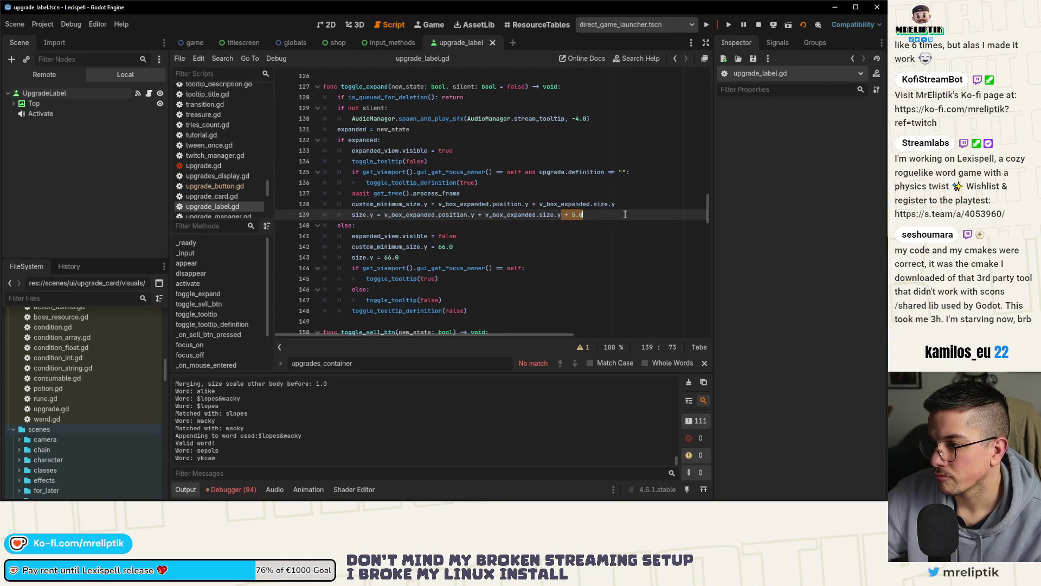
key(BackSpace)
key(ctrl+s)
- Test the Anadrome card in the running game, stop it, and view consumables_tray.tscn changes in VS Code
click(430, 25)
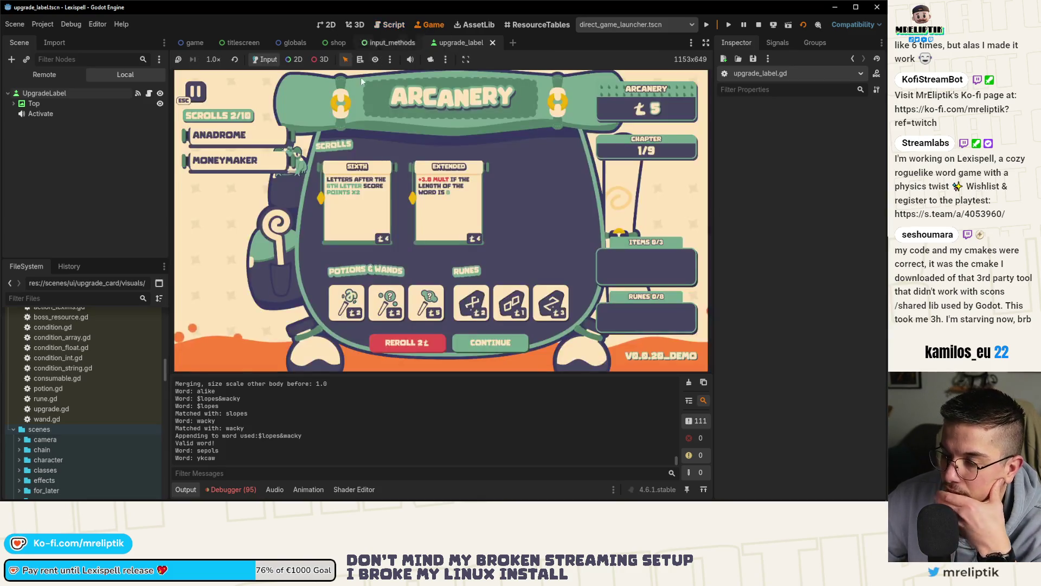
click(228, 136)
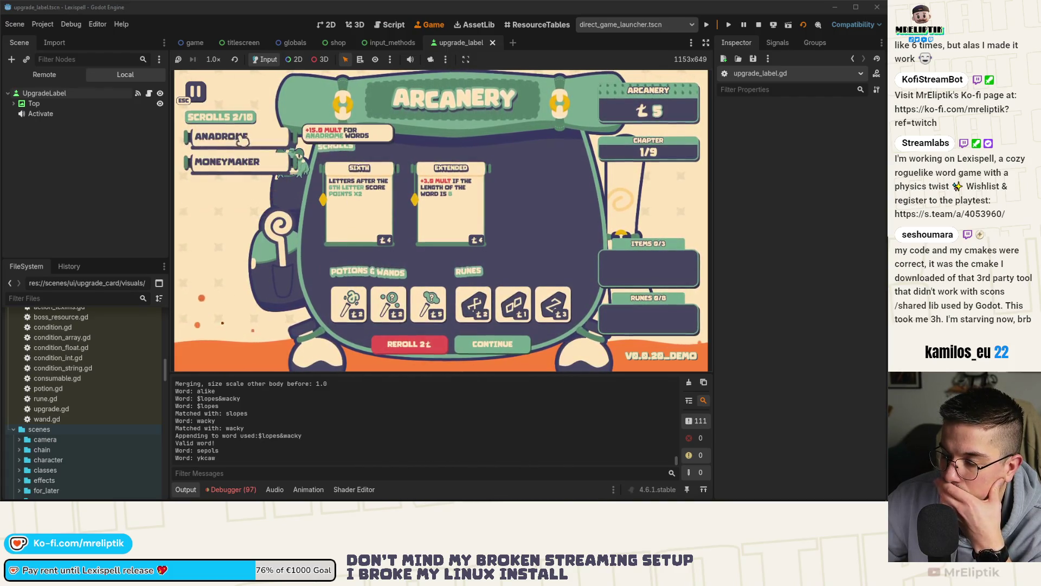
click(759, 25)
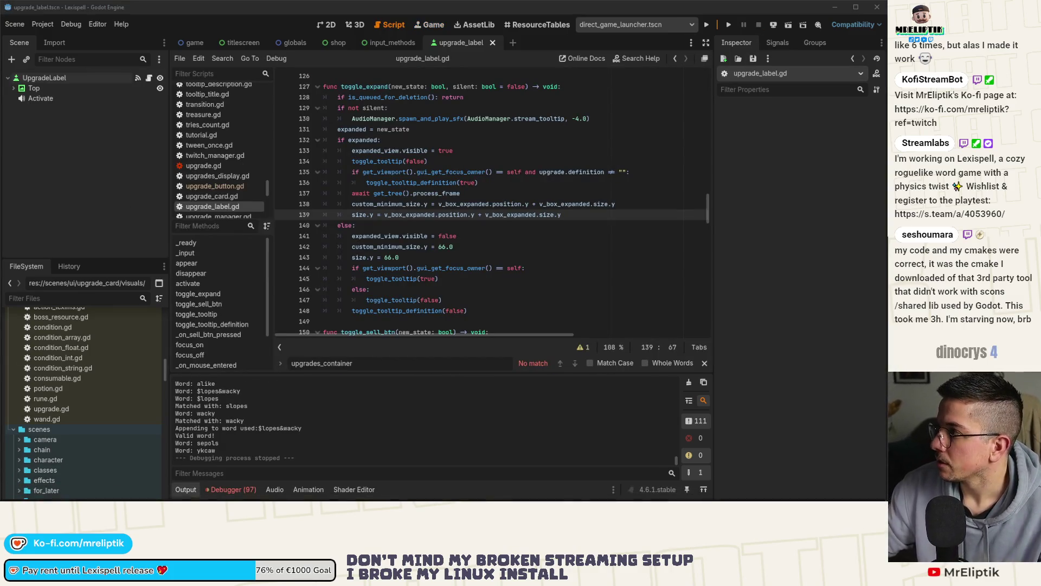
key(alt+Tab)
click(69, 100)
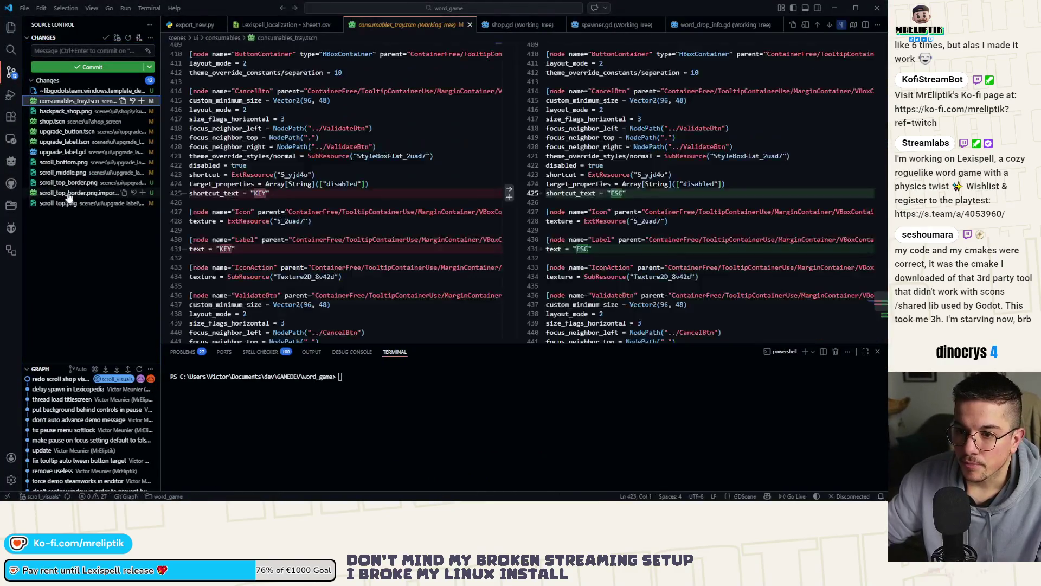
- Review the scroll_top.png and consumables_tray.tscn diffs, then stage all changed files
click(54, 203)
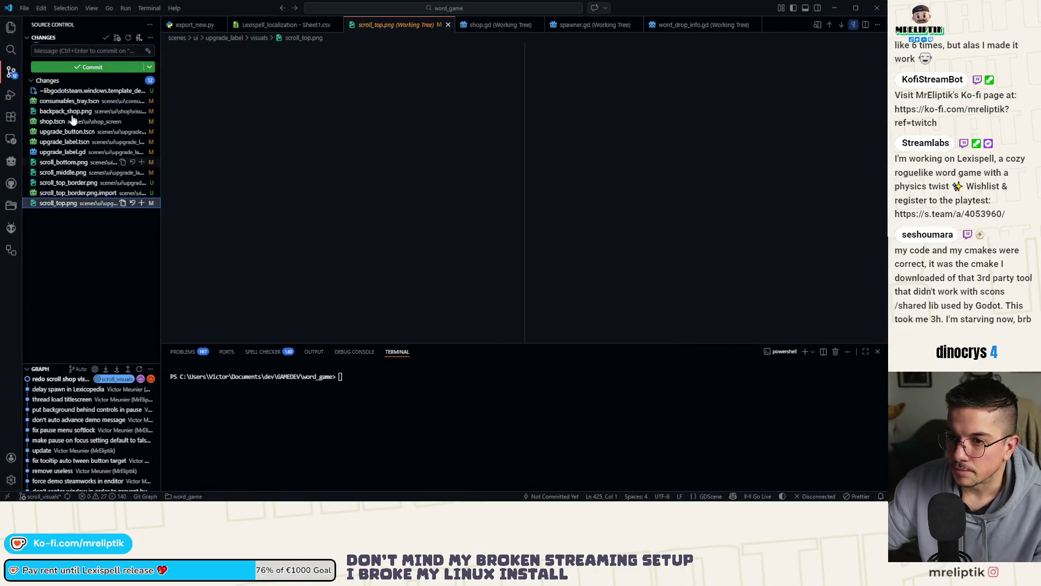
click(59, 103)
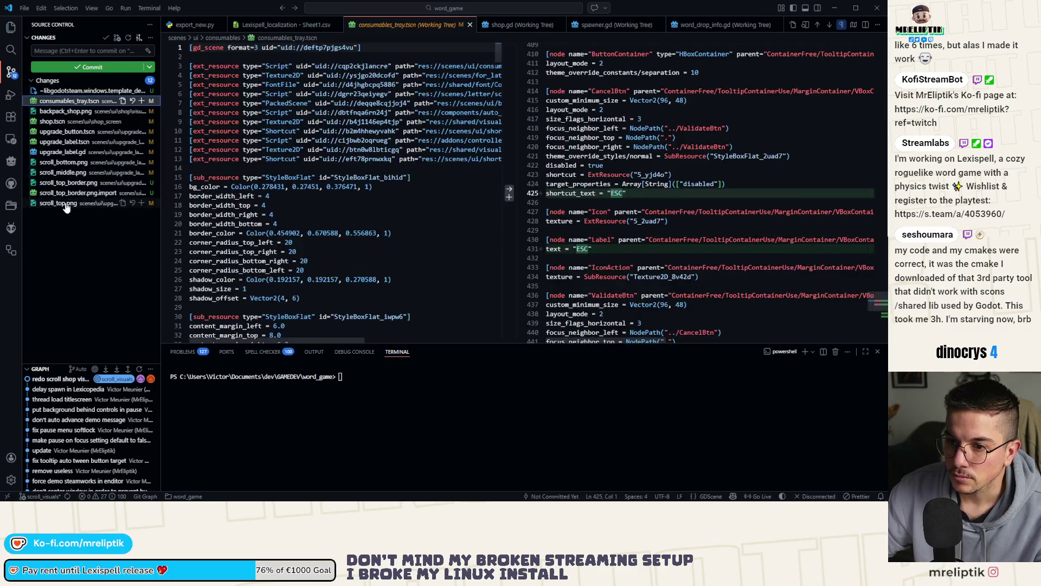
click(142, 101)
- Commit the staged files with the message 'new scrolls visuals', then glance at Godot
click(90, 51)
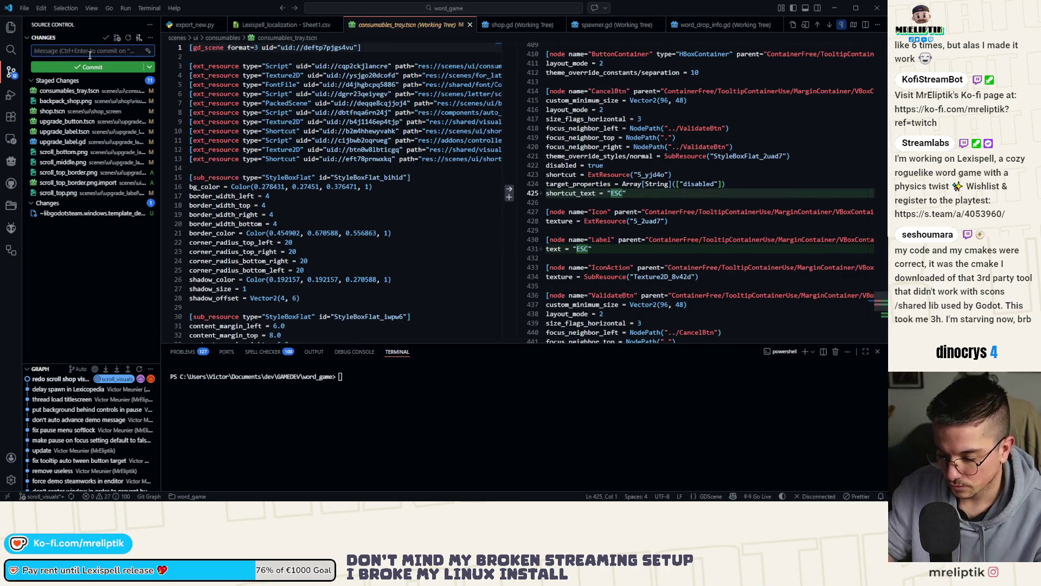
text(new s)
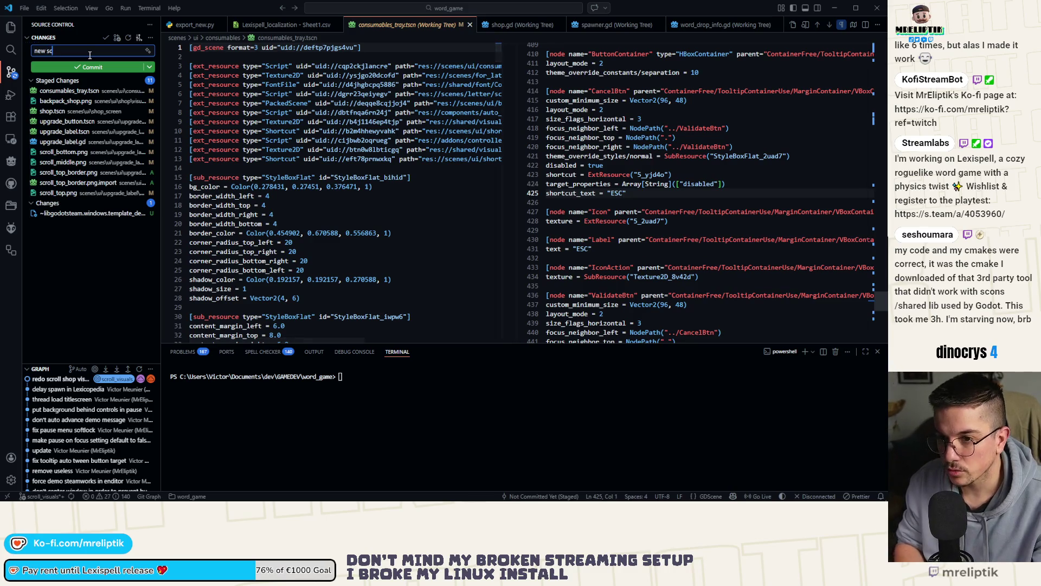
text(c)
text(s visual)
key(ctrl+Return)
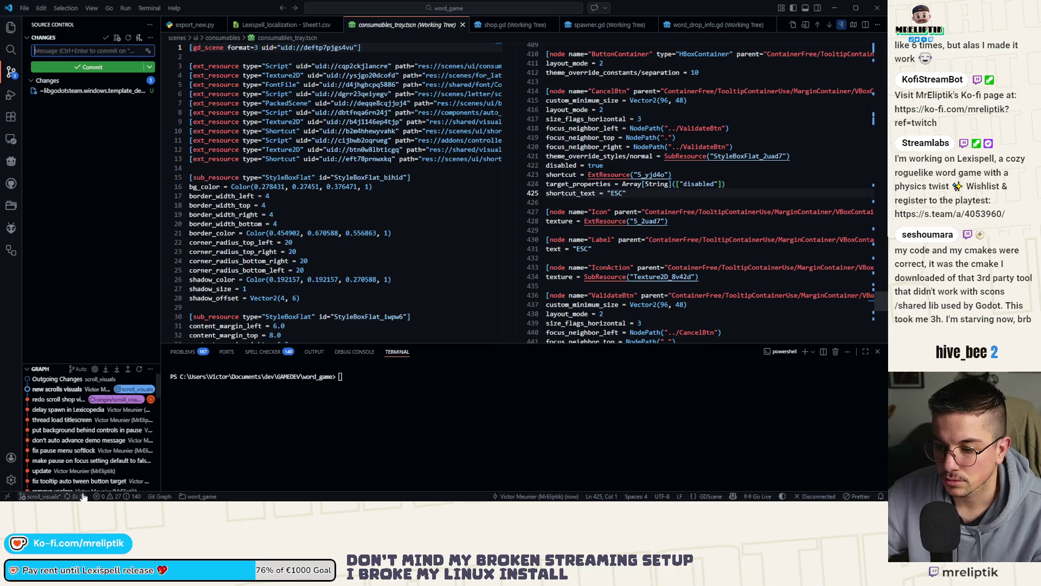
key(alt+Tab)
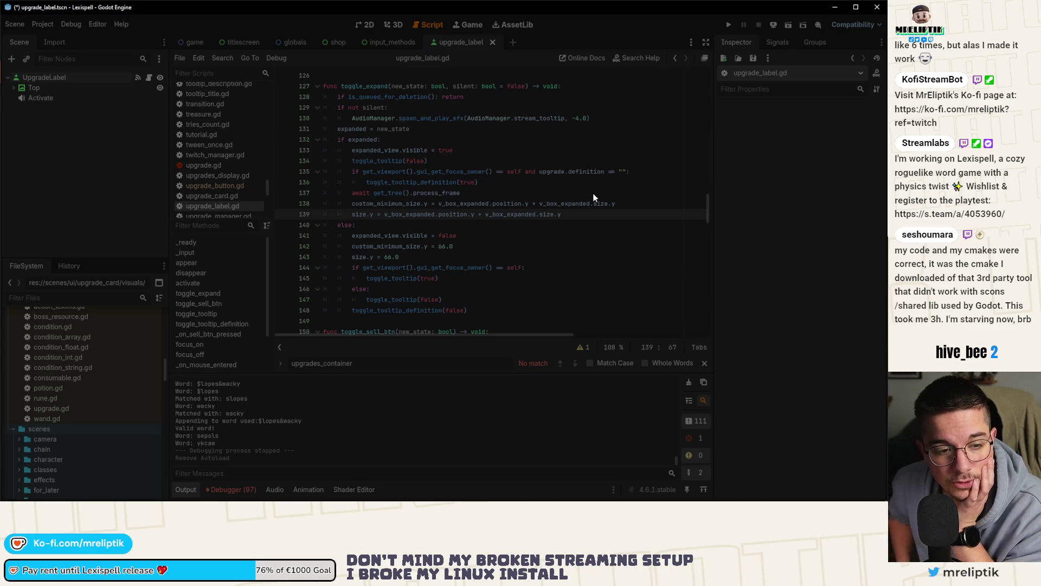
key(alt+Tab)
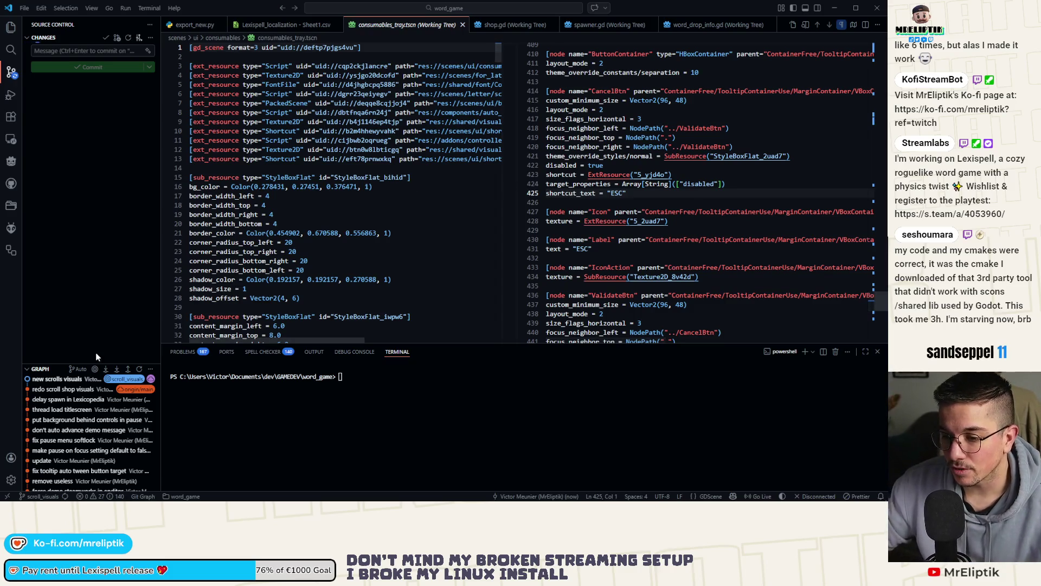
- Check out the main branch from the status-bar branch list
click(97, 290)
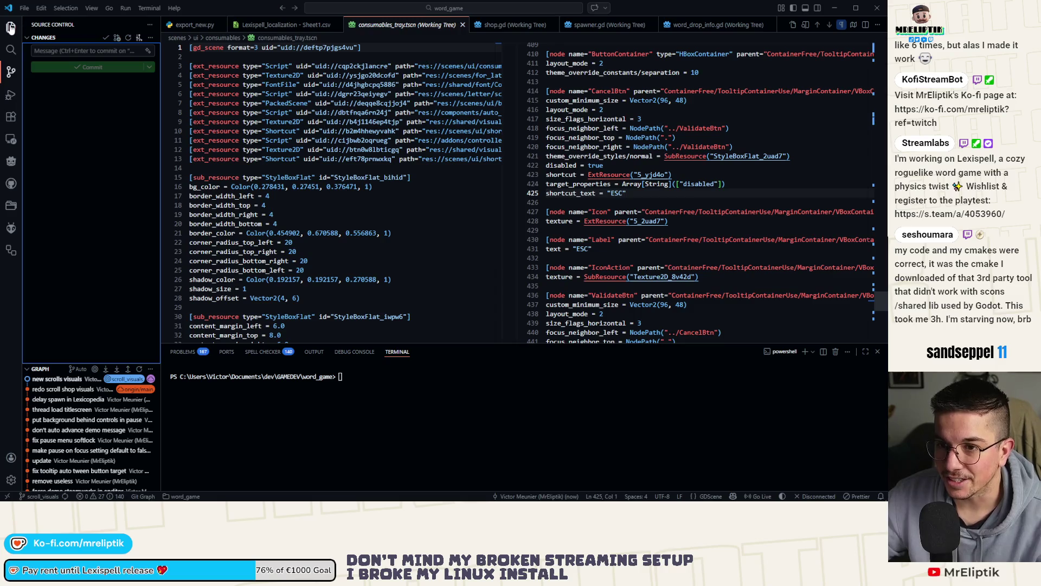
click(24, 8)
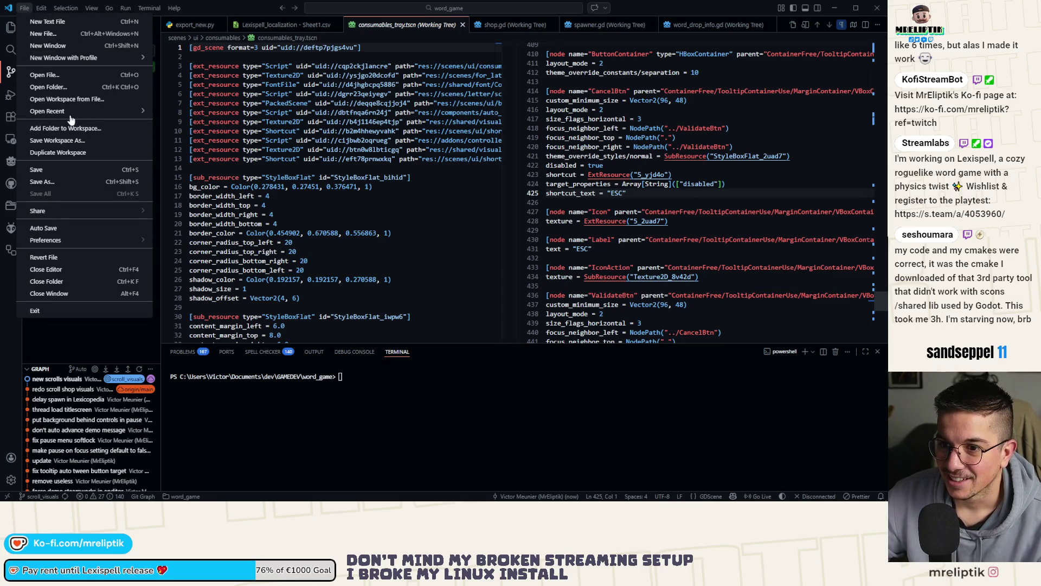
mouse_move(71, 118)
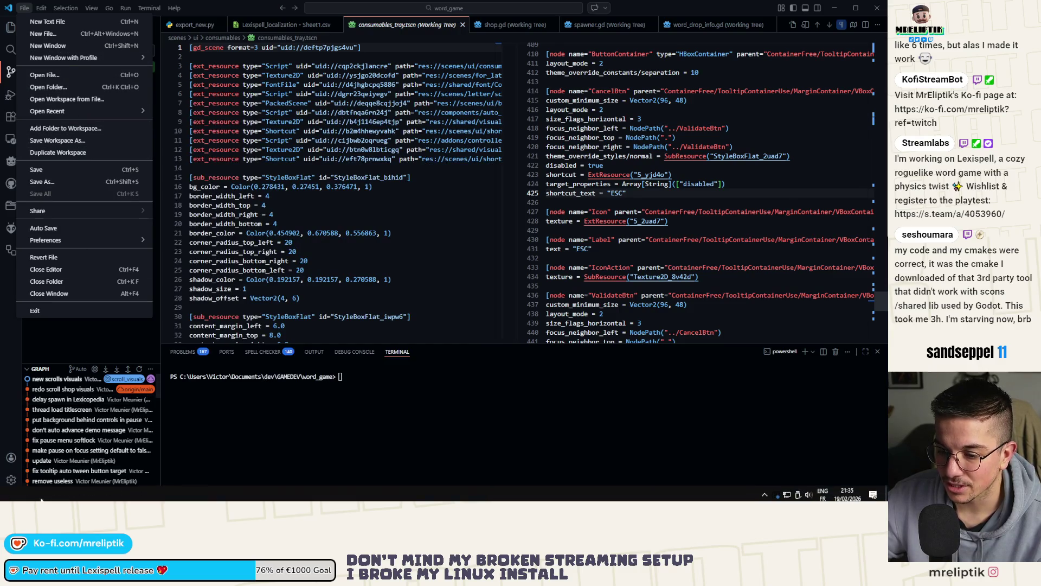
click(70, 322)
click(43, 495)
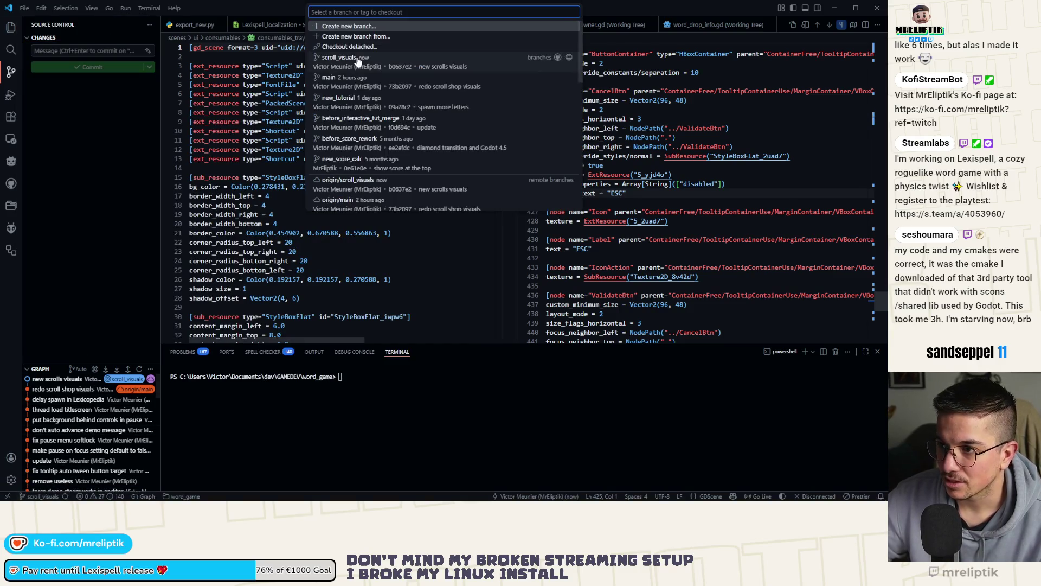
click(355, 80)
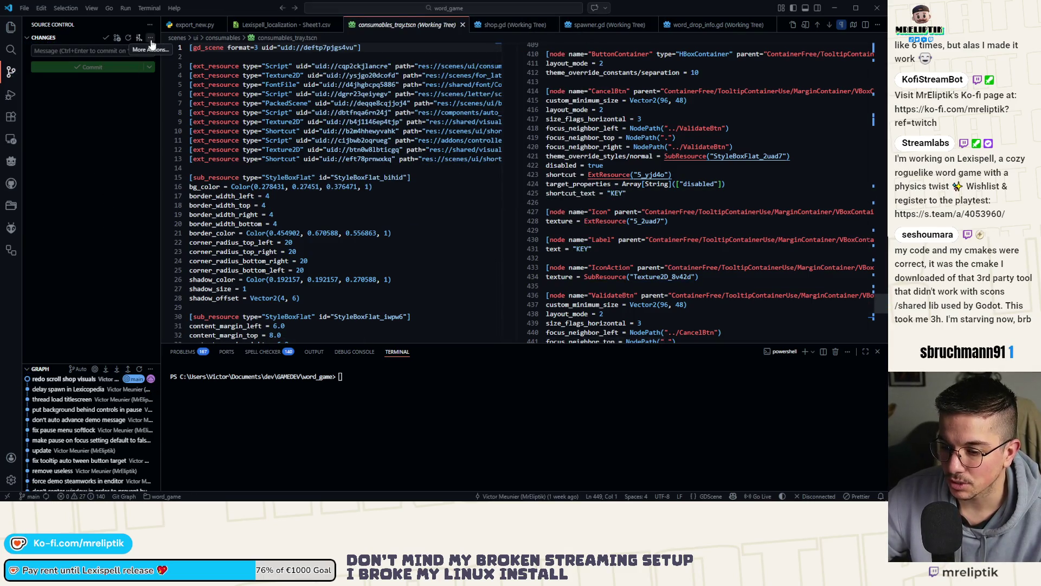
- Merge scroll_visuals into main, sync it to the remote, and open the Start menu
click(152, 44)
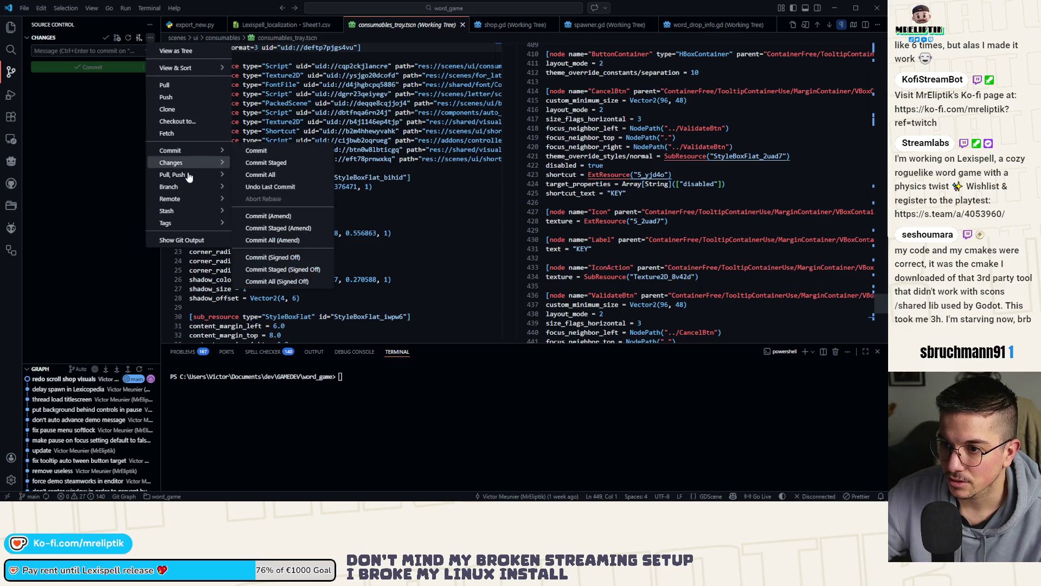
mouse_move(179, 186)
click(270, 188)
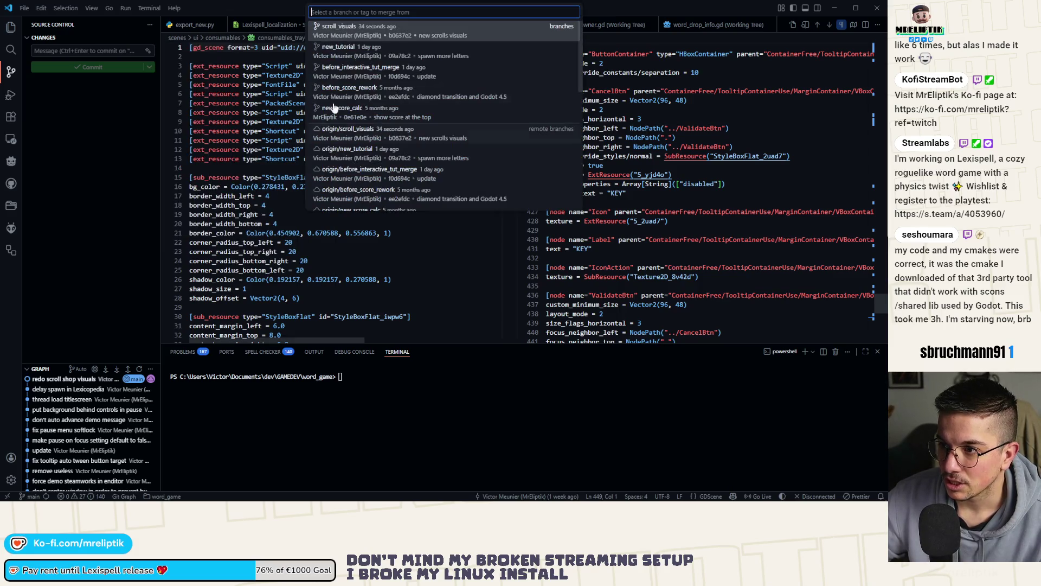
click(369, 37)
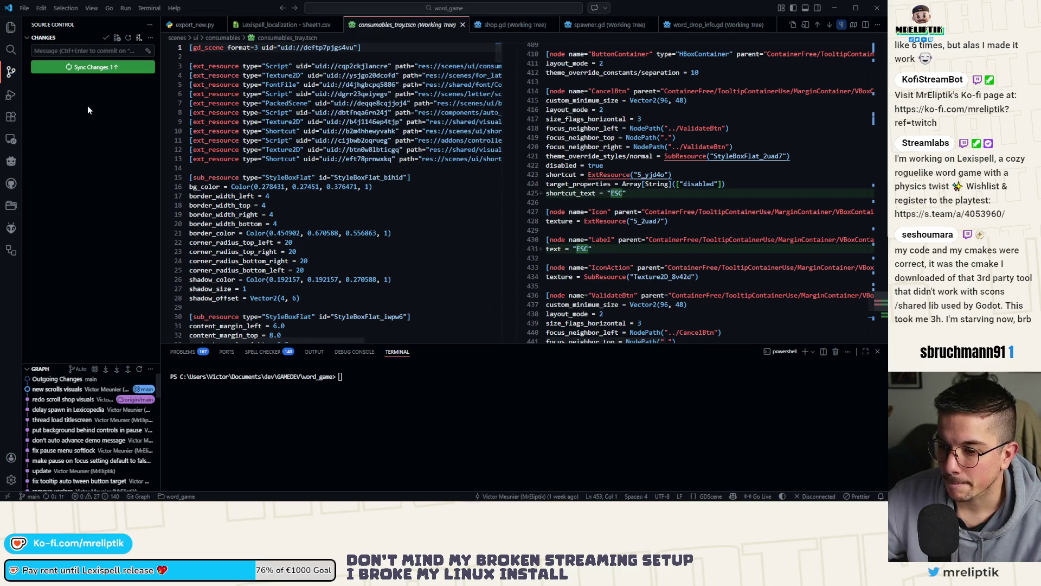
click(95, 66)
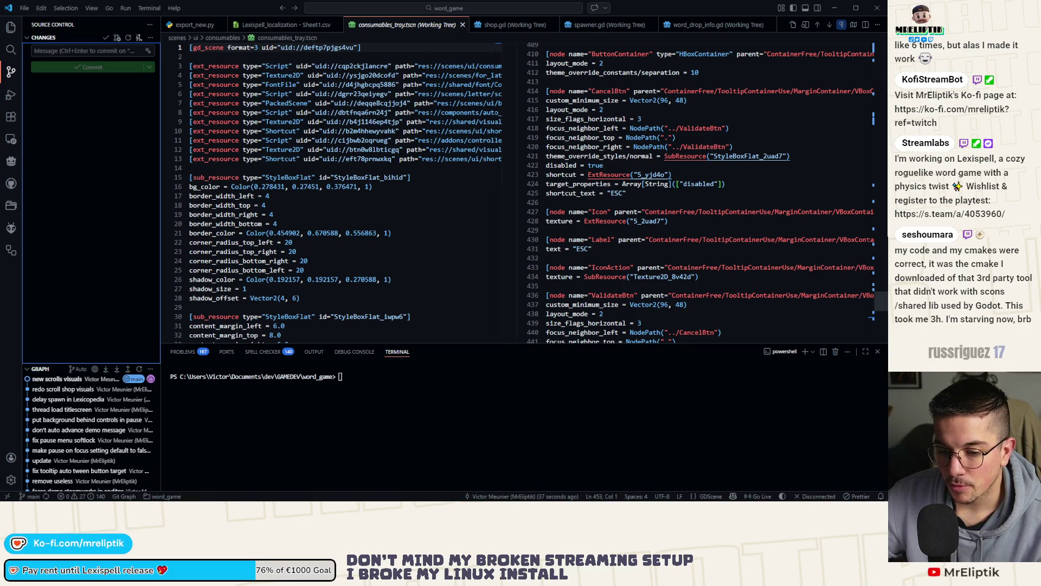
click(11, 492)
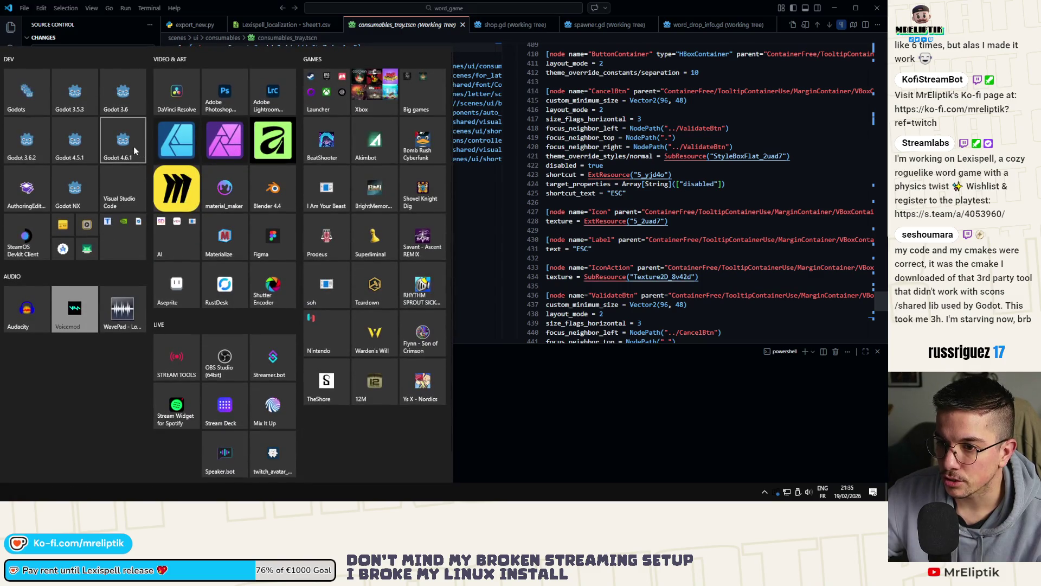
- Launch Godot 4.6.1 and open the Lexispell project from the Project Manager
click(130, 148)
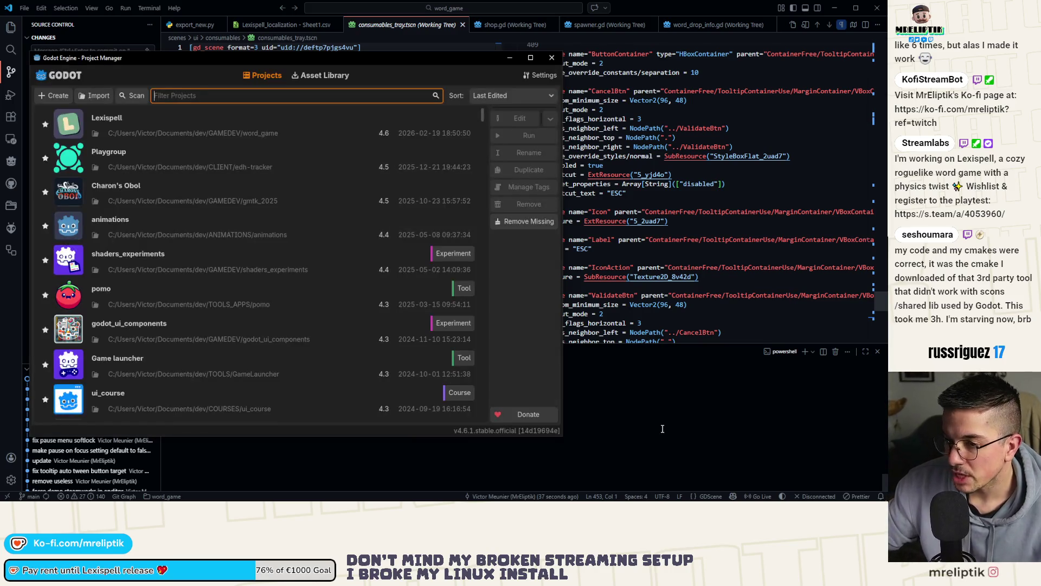
double_click(158, 125)
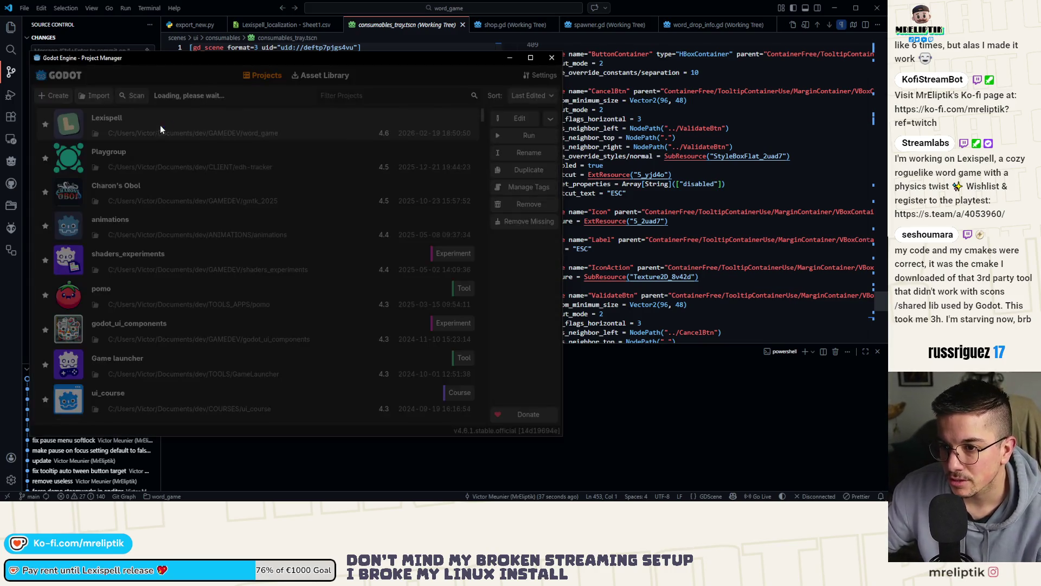
key(alt+Tab)
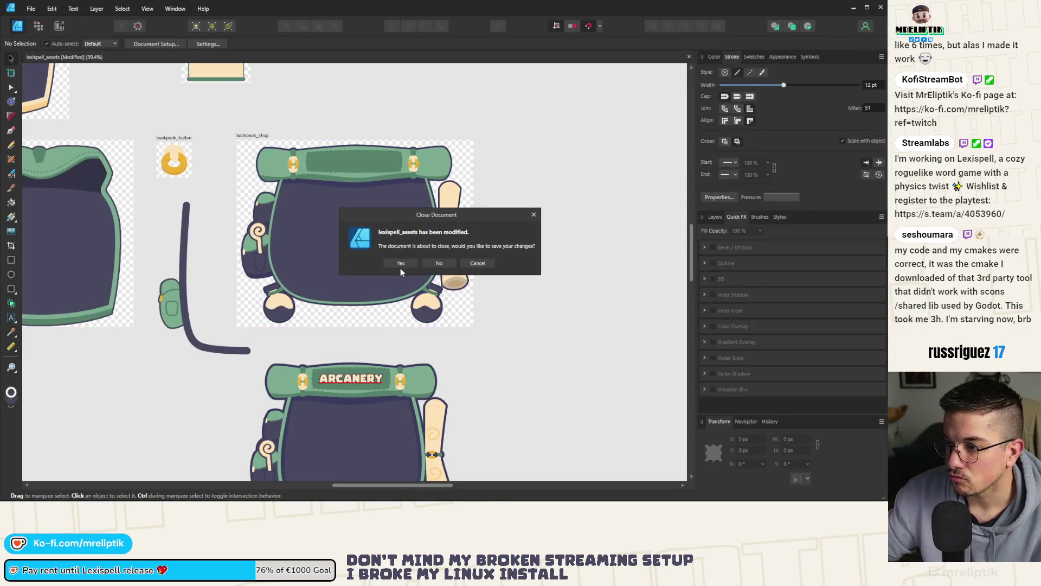
- Close the Affinity Designer assets document at the save prompt and return to VS Code
click(402, 264)
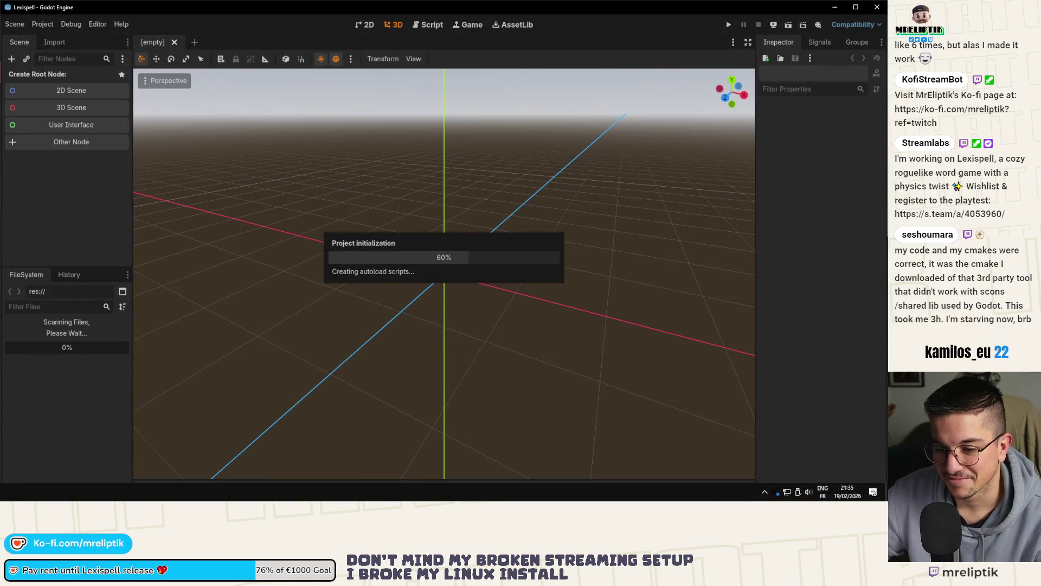
key(alt+Tab)
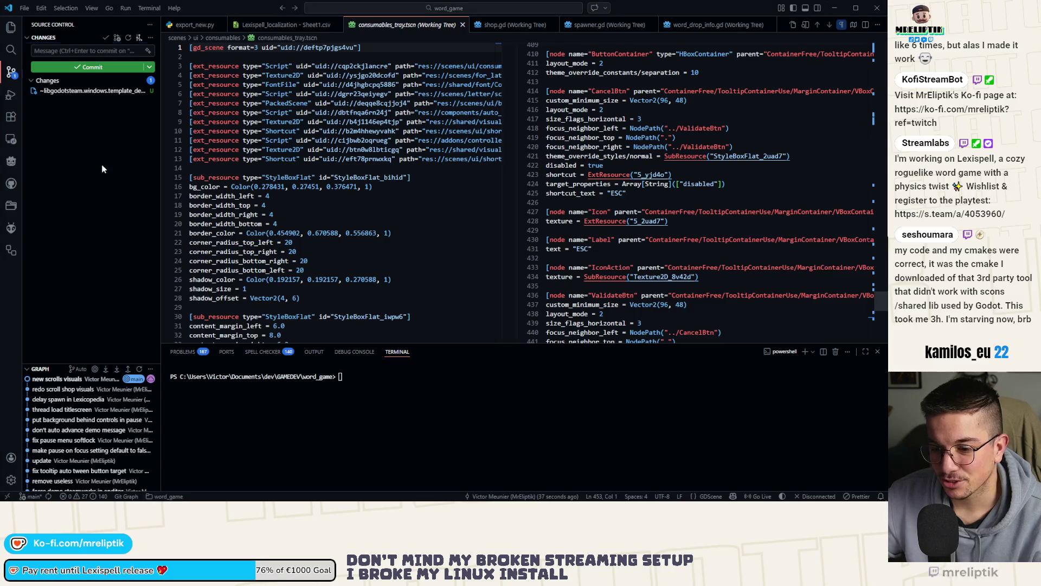
click(578, 495)
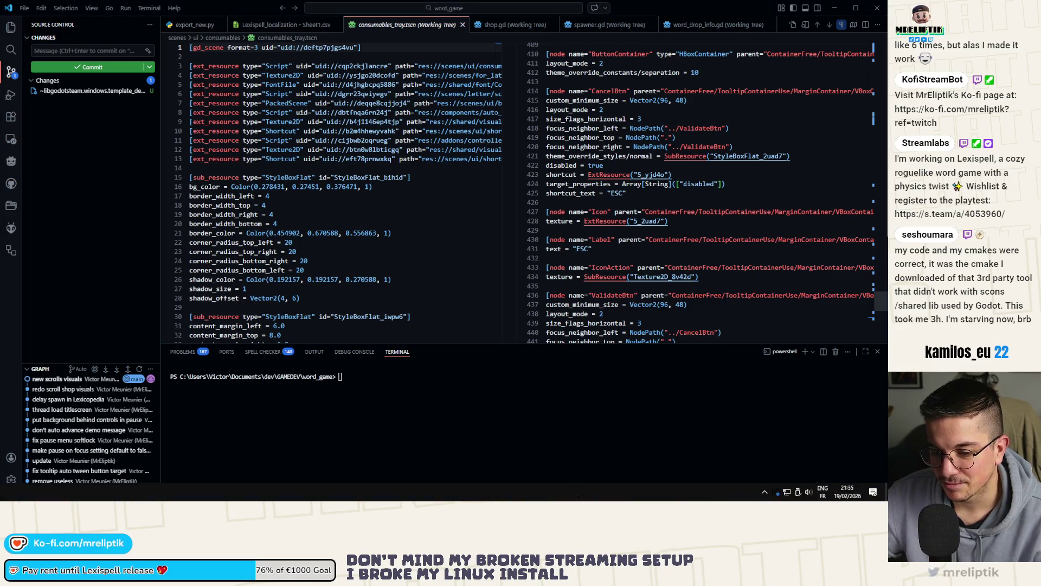
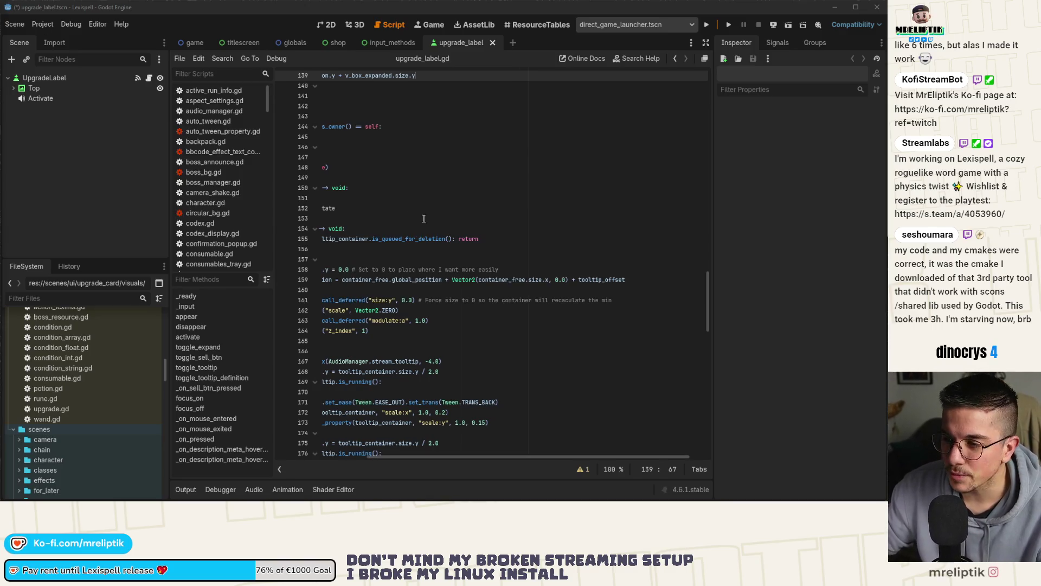
- Save the current scene and change the project version in Project Settings from 0.0.20 to 0.0.21
click(415, 219)
key(ctrl+s)
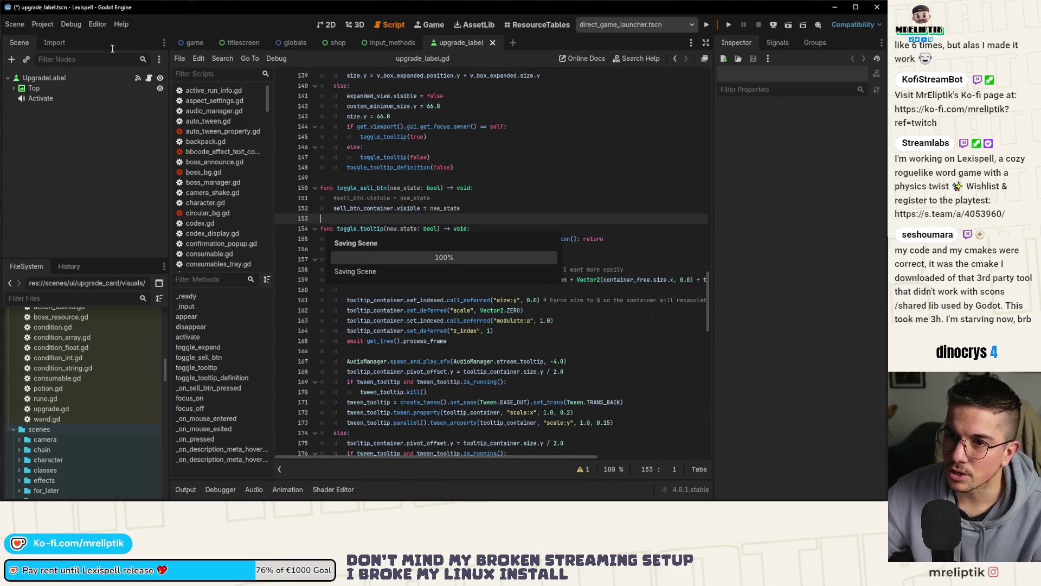
click(40, 24)
click(46, 39)
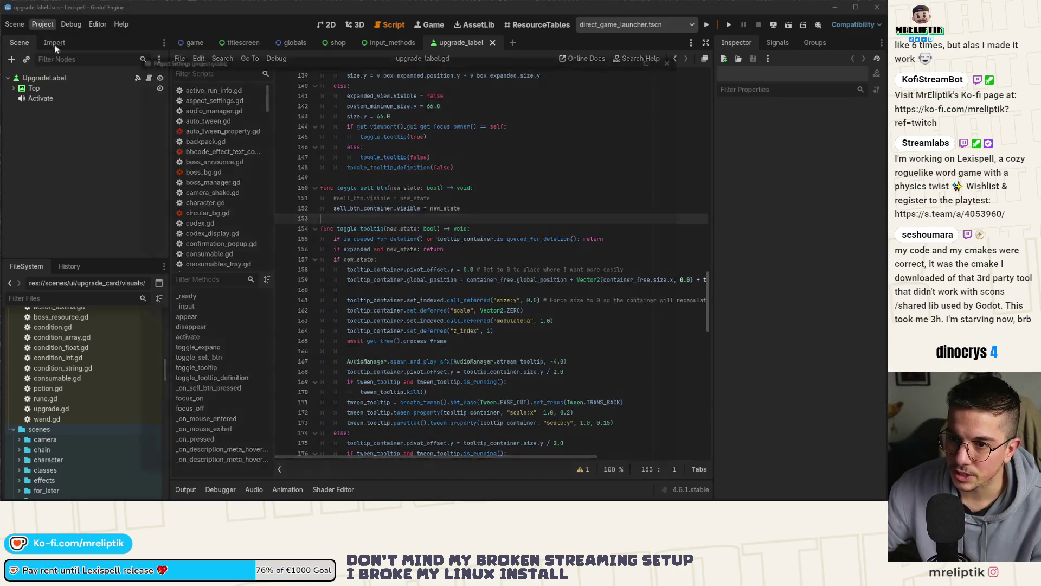
click(498, 236)
text(0.0.21)
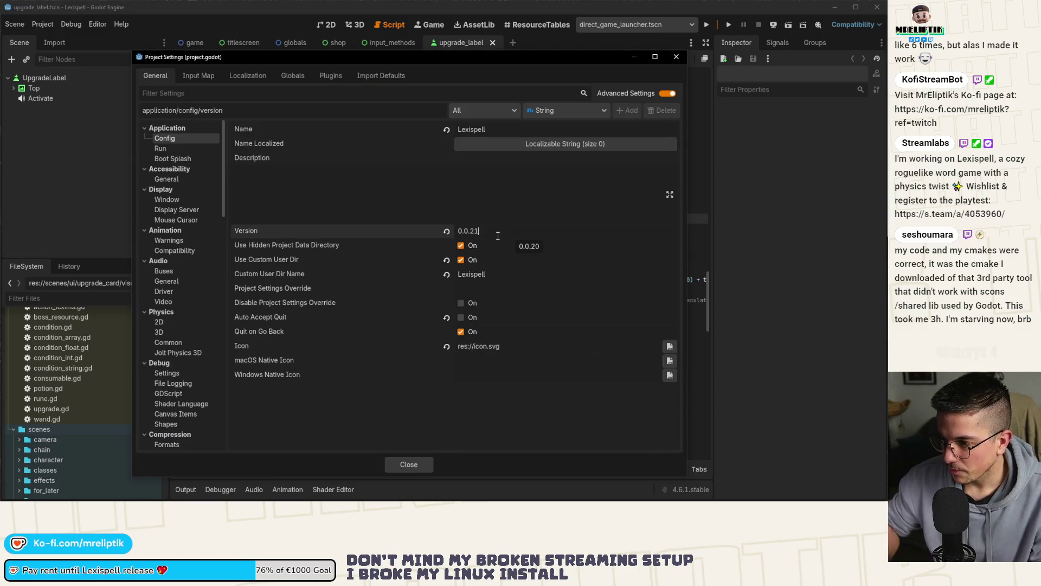
click(409, 466)
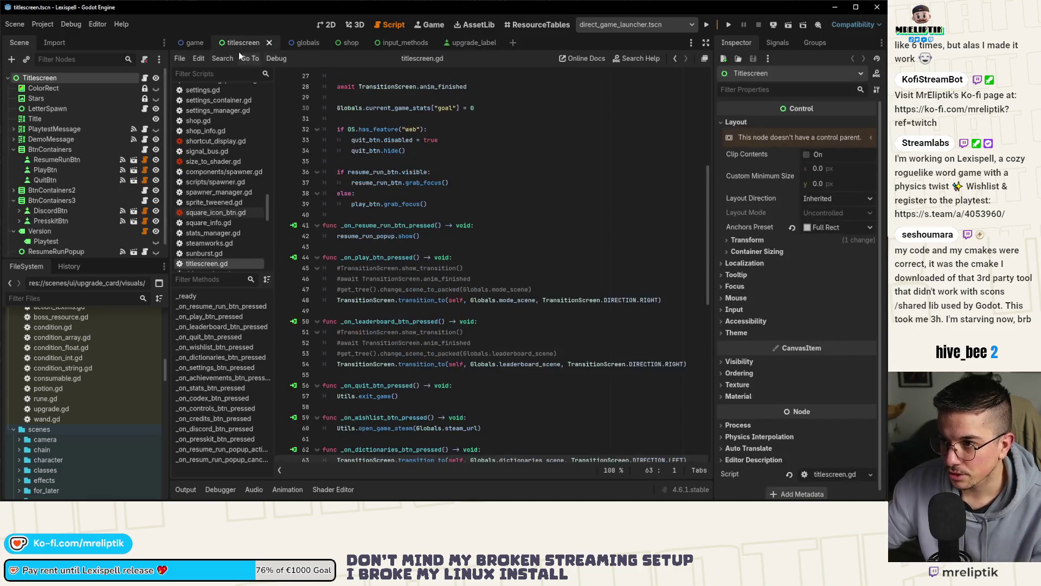
- Look over the game and titlescreen scenes, then open the pause scene via Quick Open and resave it
click(194, 44)
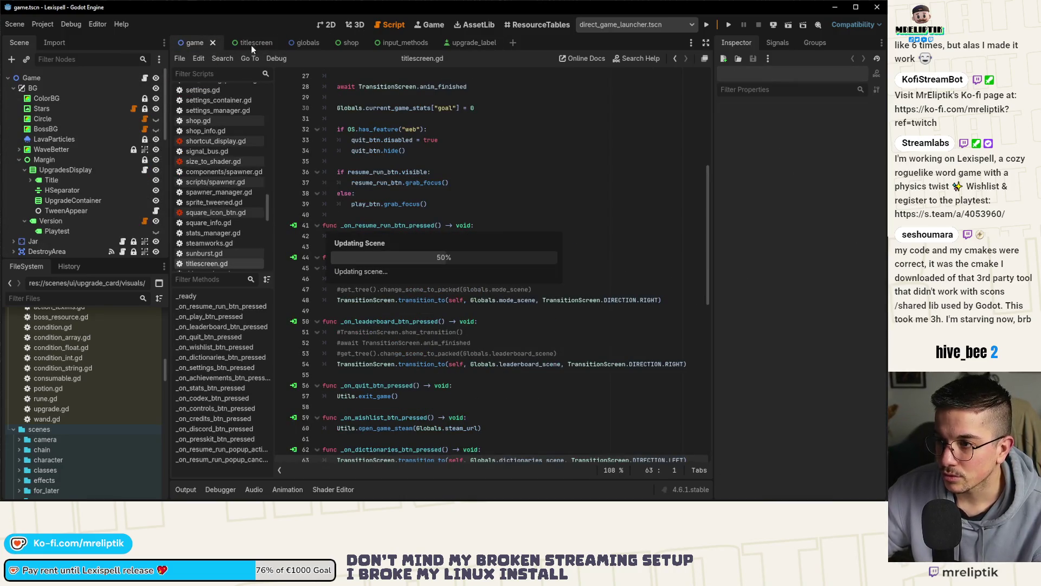
click(323, 25)
click(251, 42)
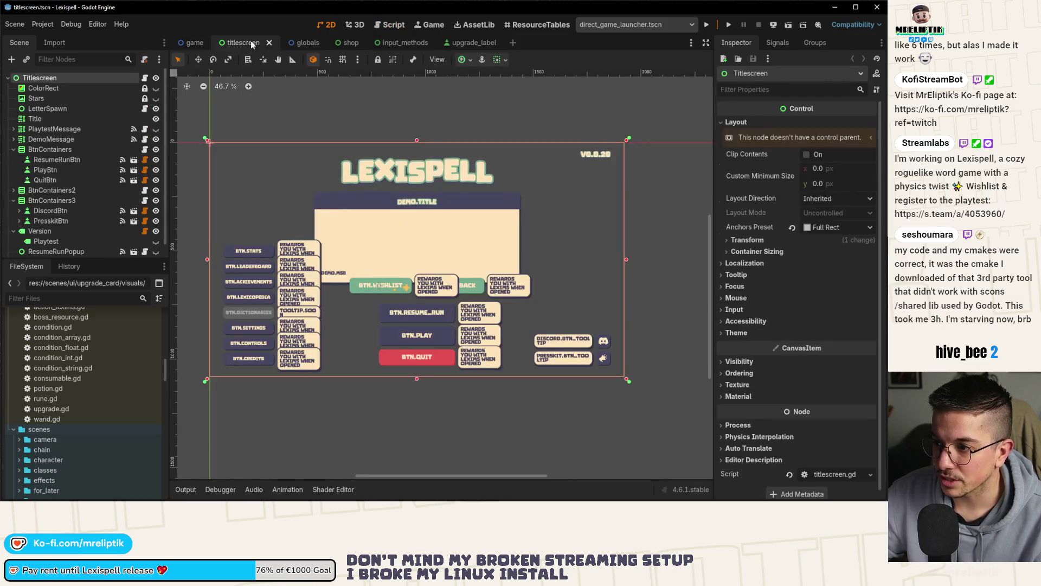
key(ctrl+shift+o)
text(pause)
key(Return)
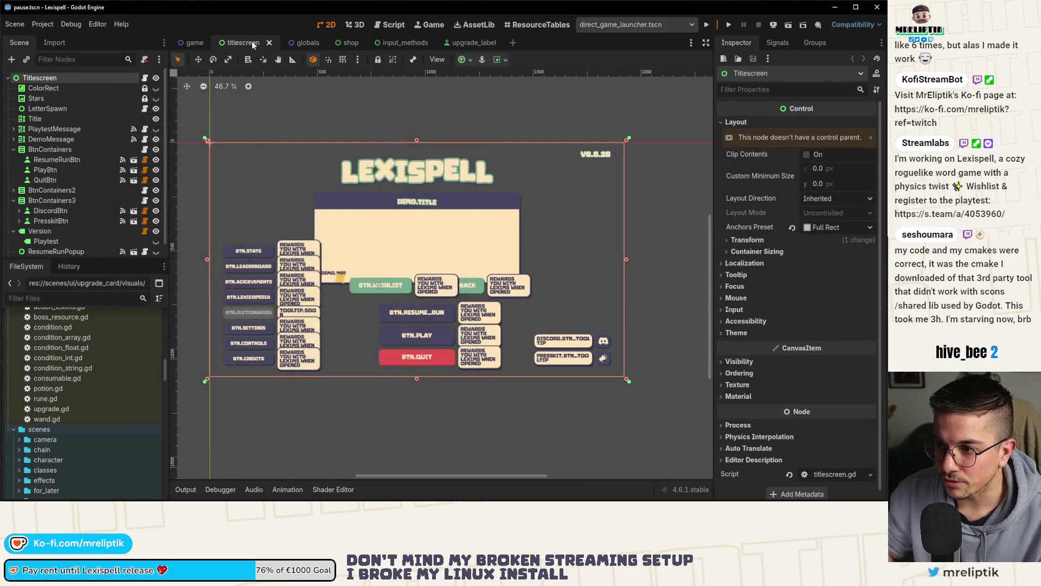
click(86, 79)
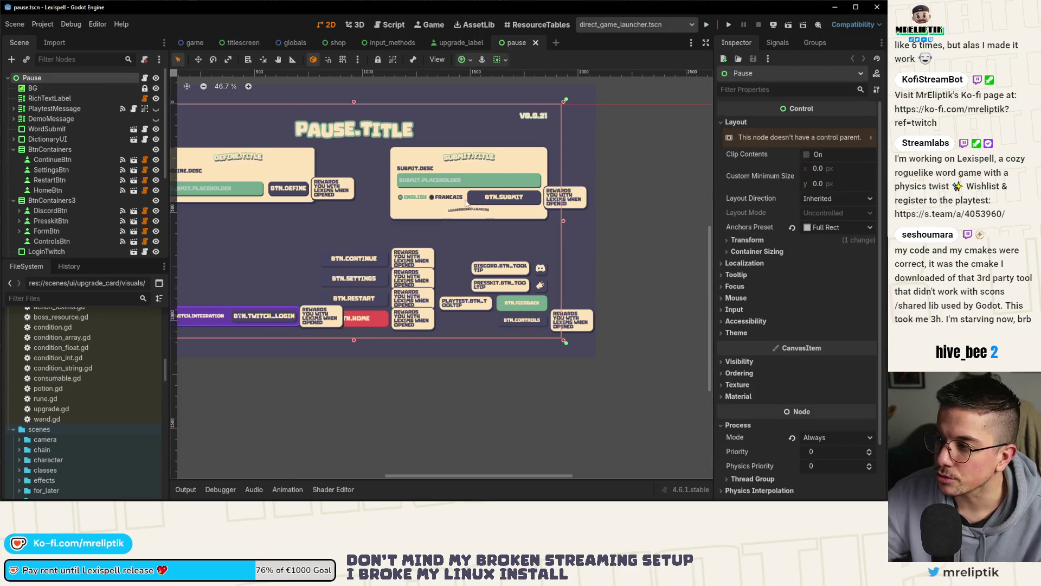
scroll(444, 227, down, 1)
click(457, 42)
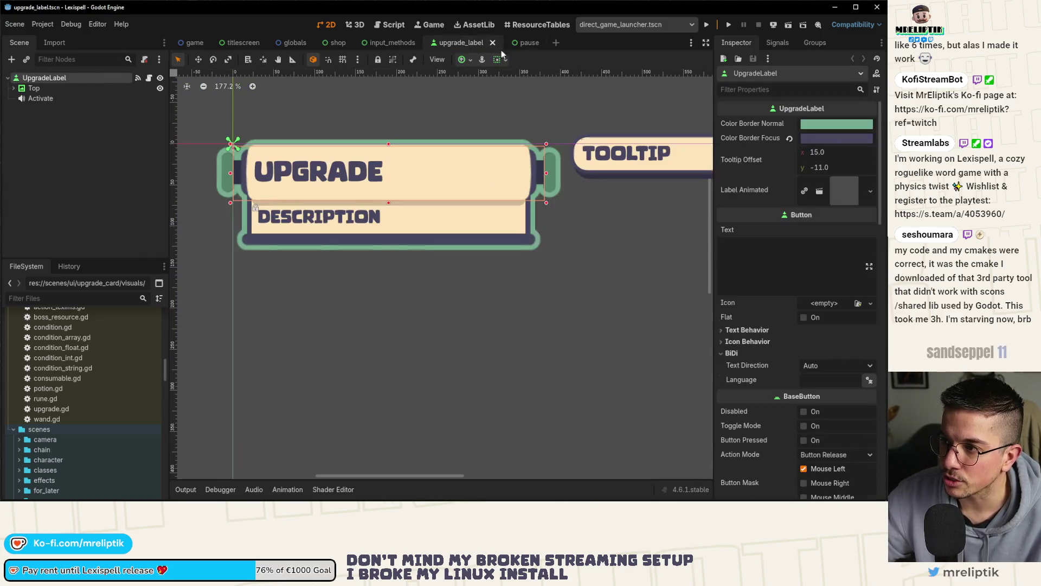
click(518, 48)
scroll(460, 154, down, 1)
key(ctrl+s)
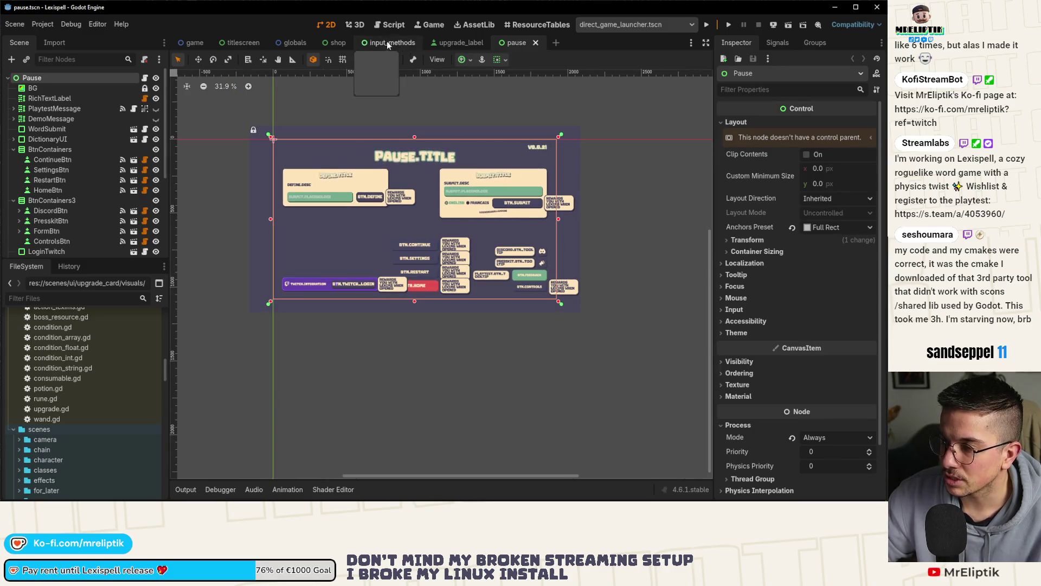
- Resave the win_screen scene and review the project.godot and win_screen.tscn changes in VS Code
key(ctrl+shift+o)
text(win)
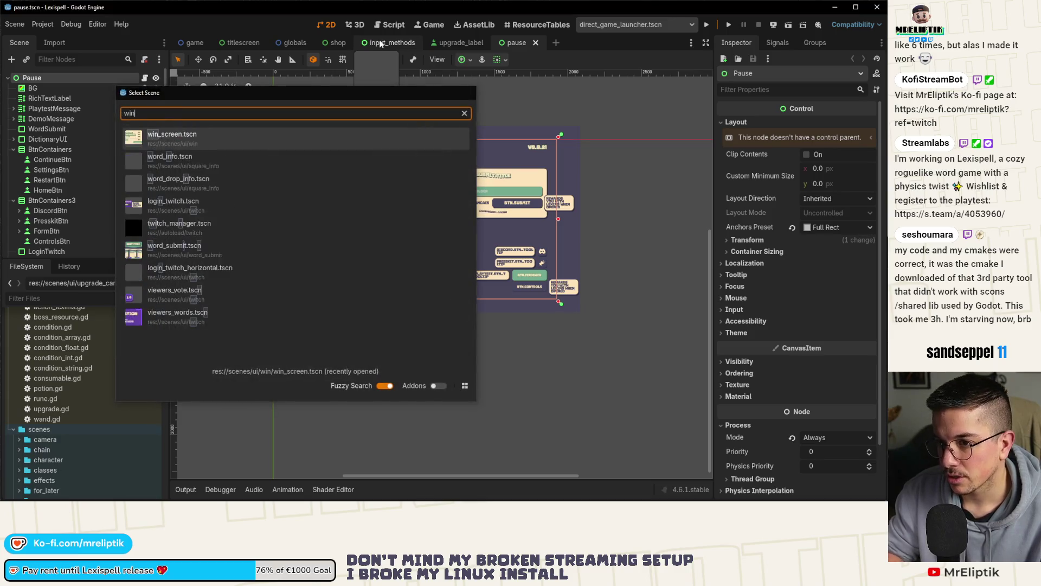
key(Return)
key(ctrl+s)
key(alt+Tab)
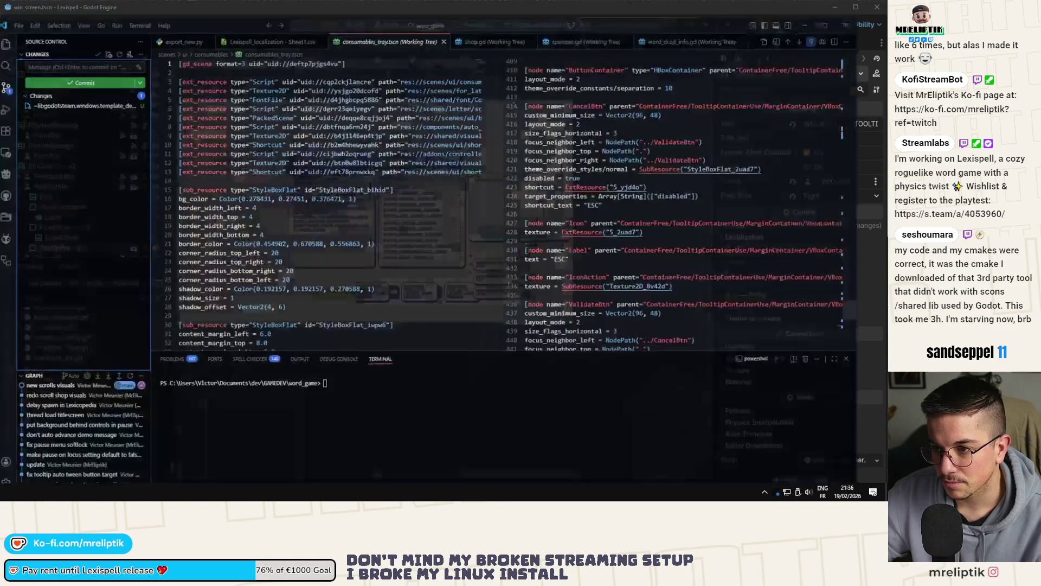
click(57, 90)
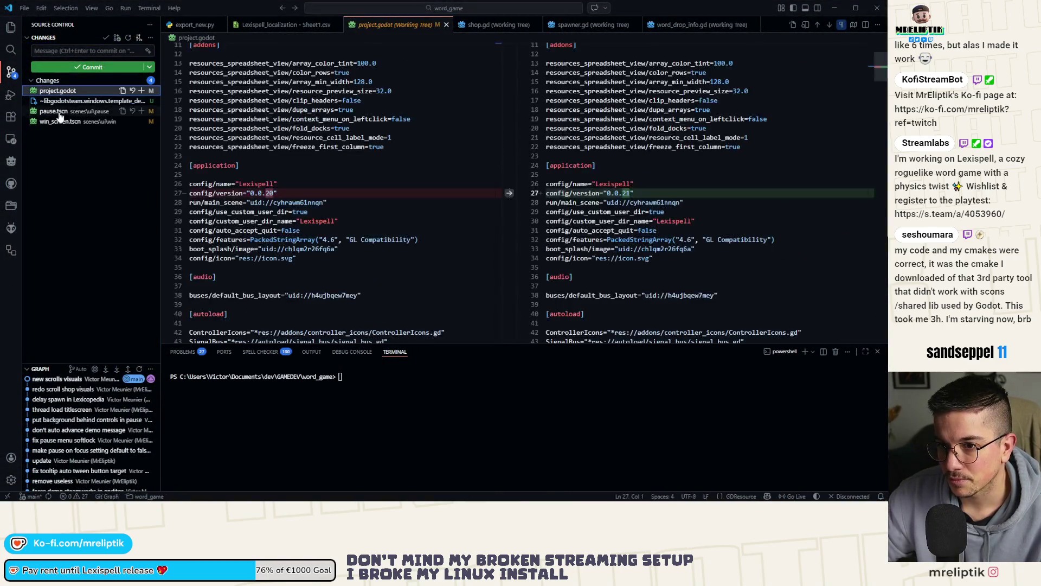
click(104, 122)
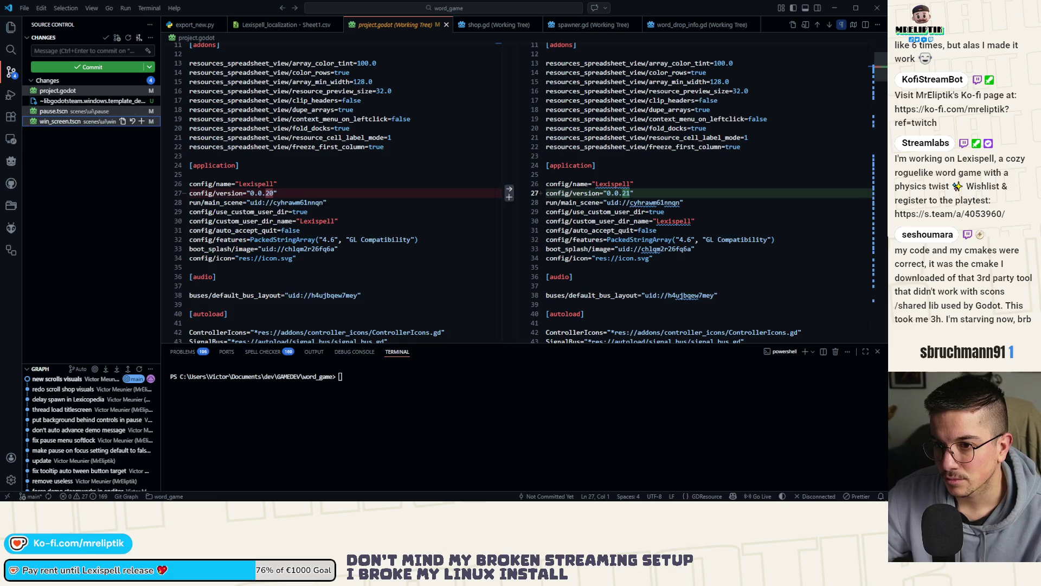
- Resave the game scene so it shows V0.0.21
key(alt+Tab)
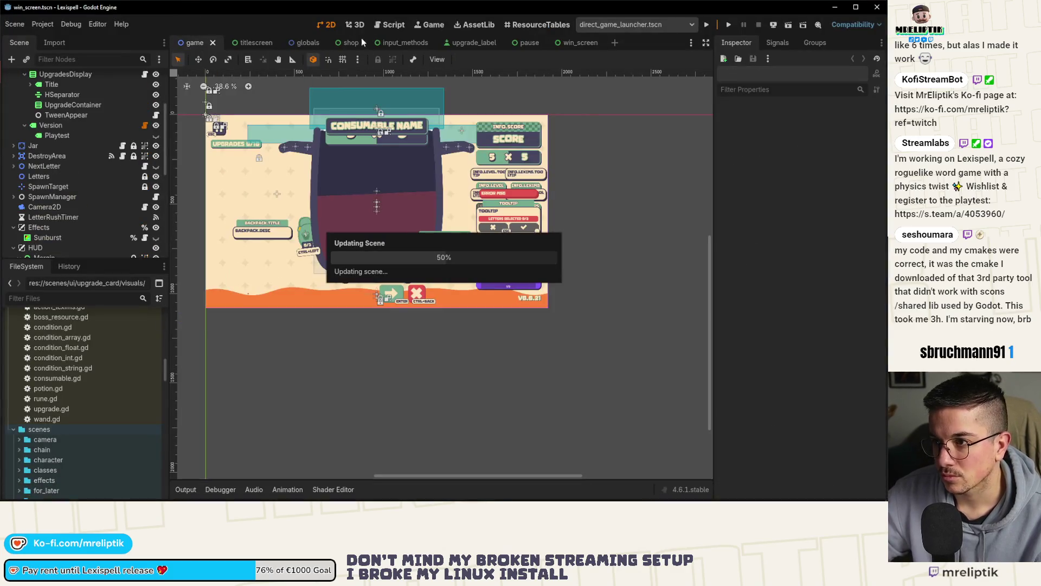
scroll(372, 202, up, 3)
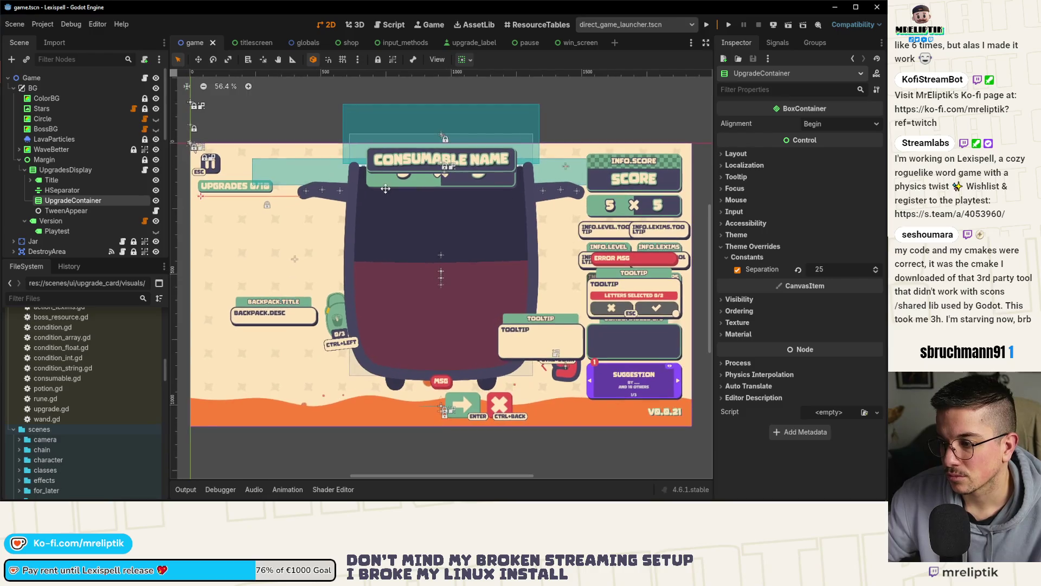
key(ctrl+s)
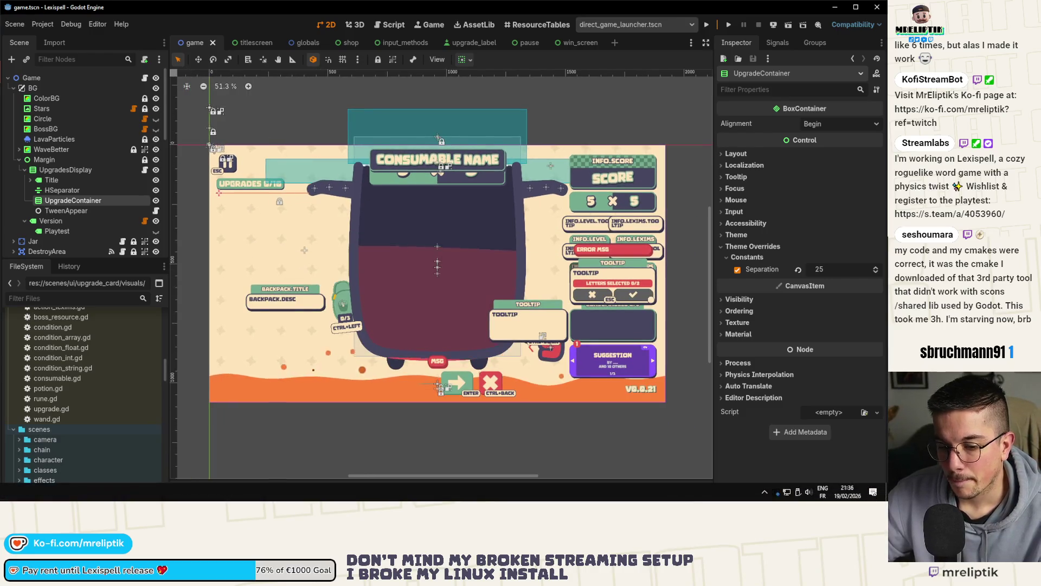
key(alt+Tab)
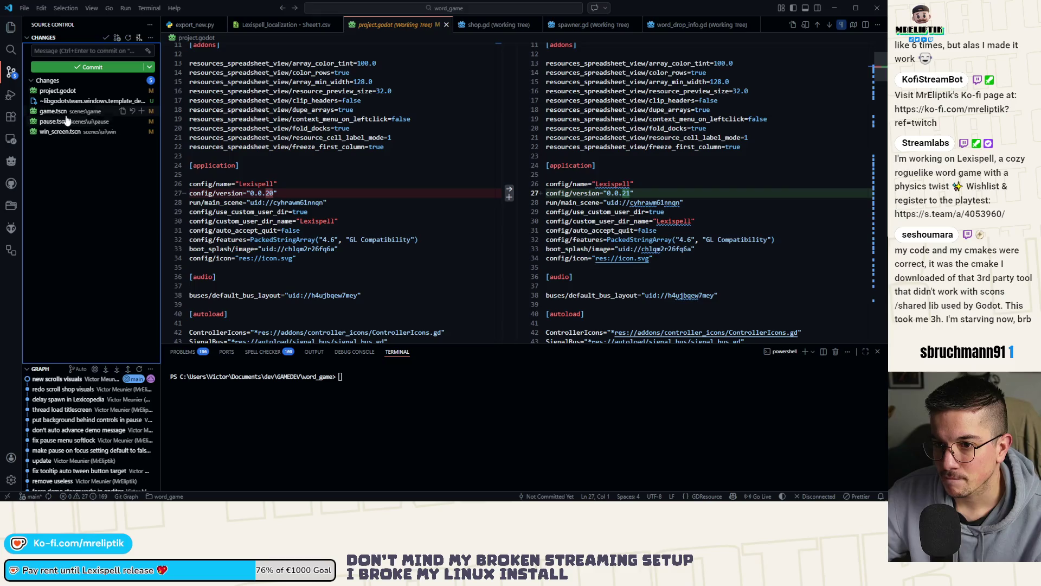
- Stage the scene and project.godot changes and commit them as "version bump"
shift+click(62, 132)
click(141, 132)
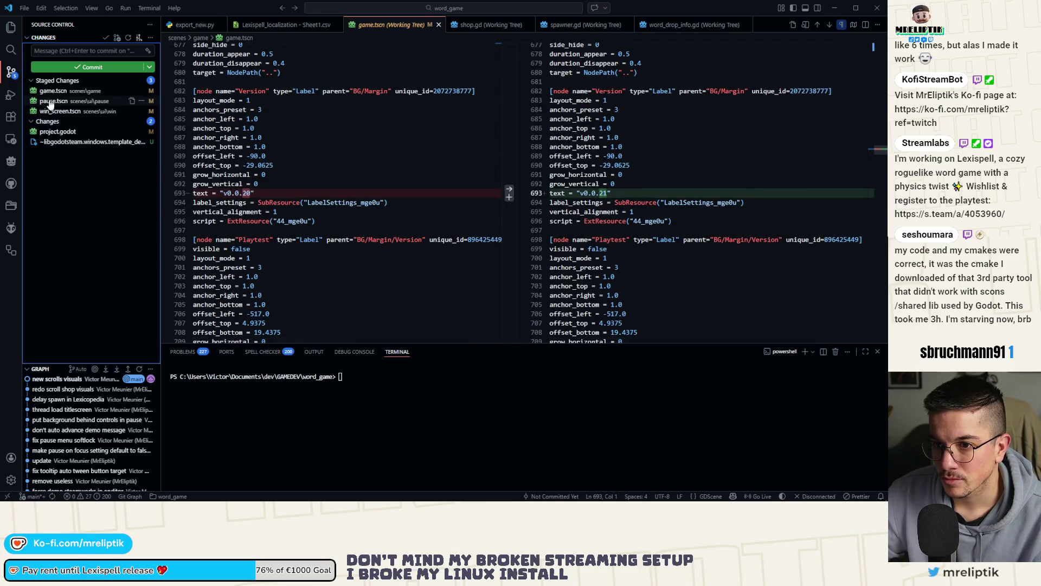
click(54, 132)
click(142, 132)
click(63, 51)
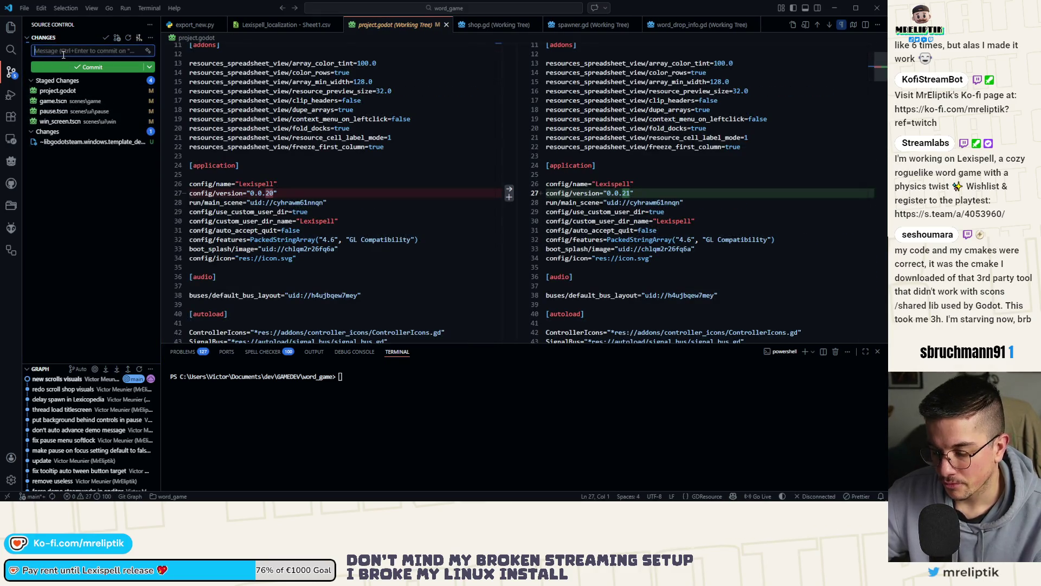
text(version bump)
key(ctrl+Return)
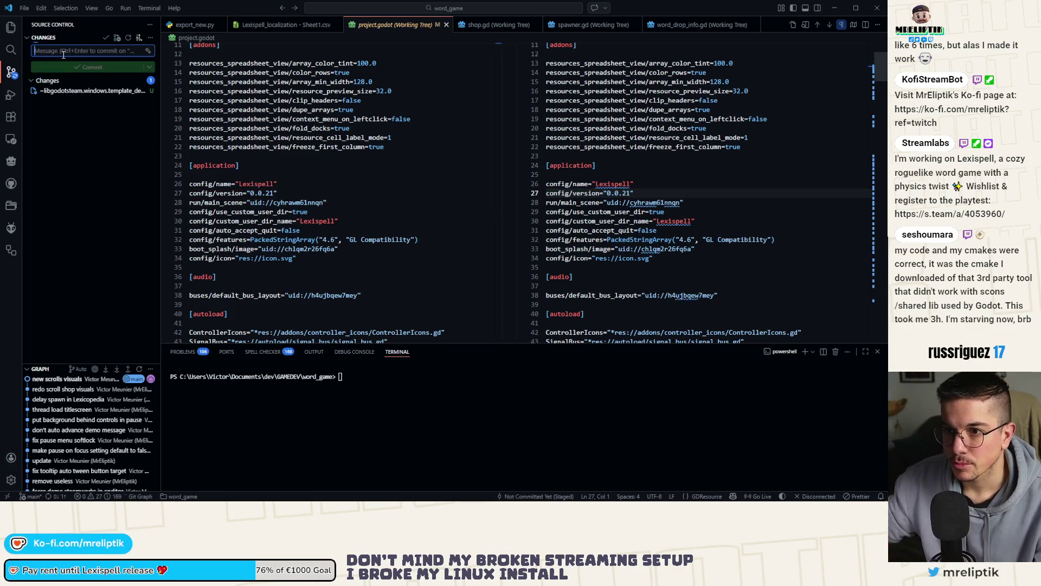
- Rerun the export_new.py command in the terminal and confirm building the demo with y
mouse_move(62, 487)
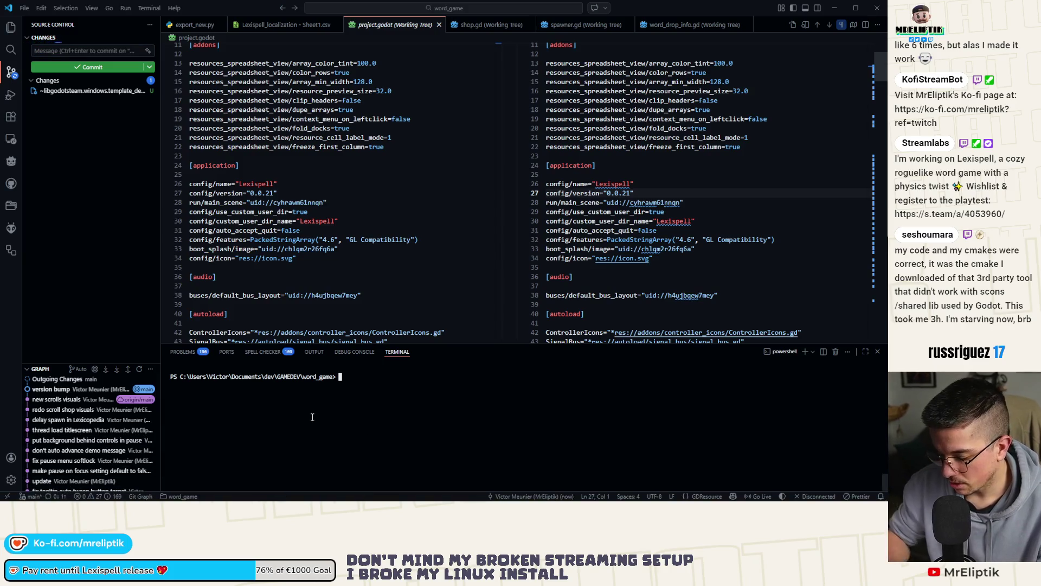
text(.\lexispell_demo.exe)
key(Up)
key(Return)
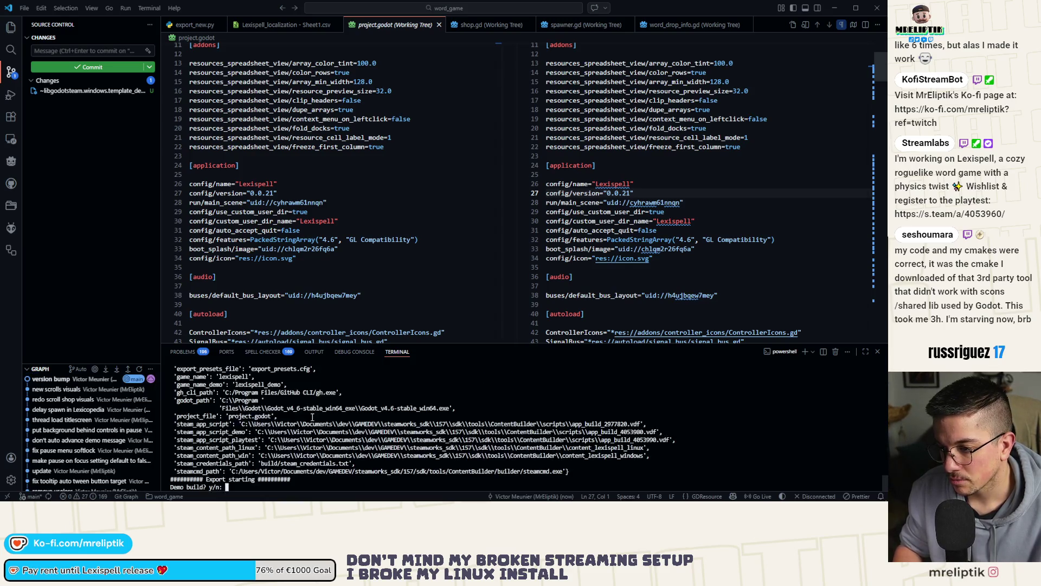
text(y)
key(Return)
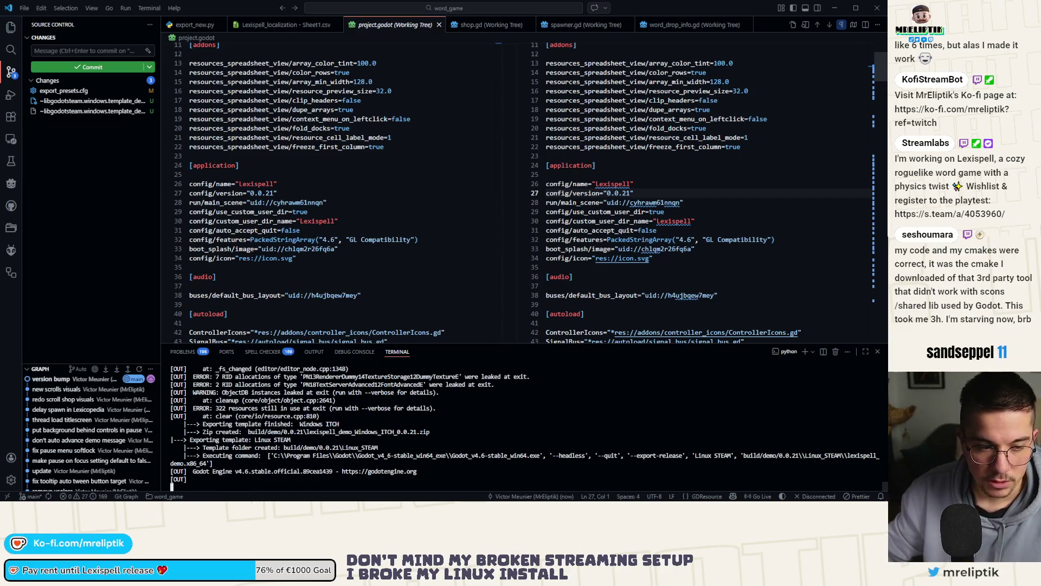
- After the 0.0.21 export finishes, decline the GitHub, itch and Steam upload prompts
mouse_move(49, 500)
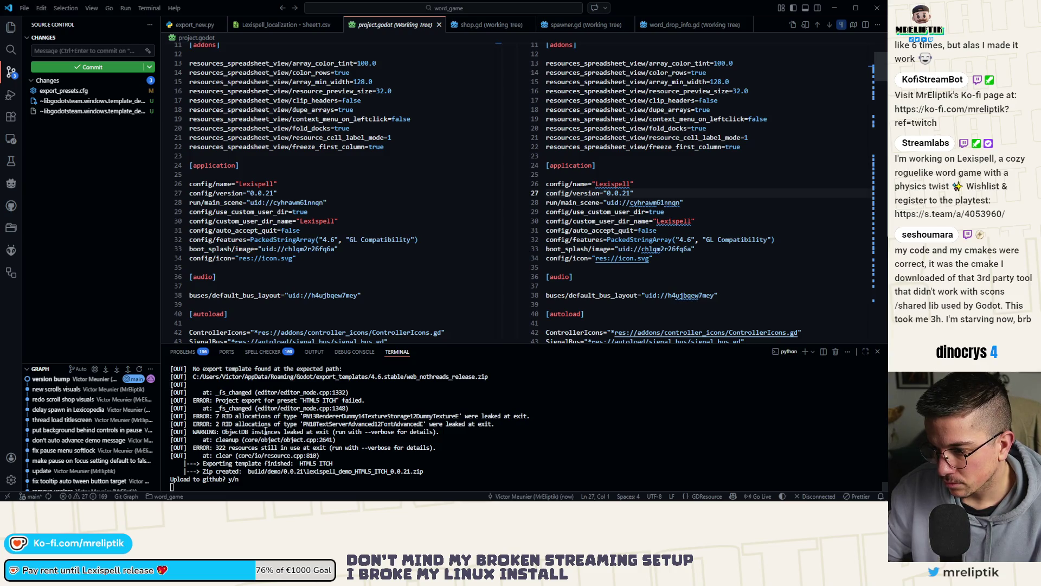
text(n)
key(Return)
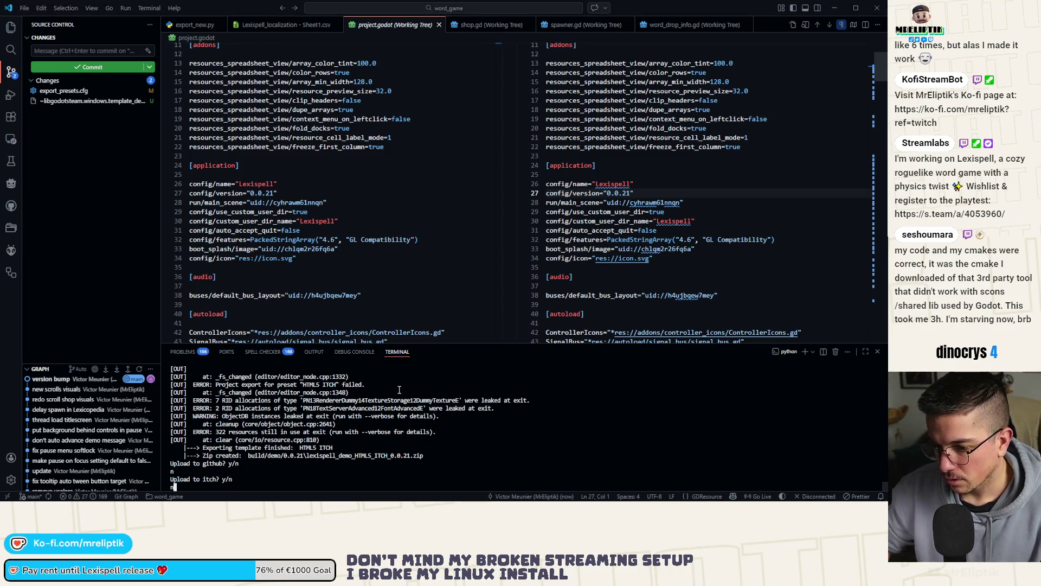
key(Return)
text(n)
key(Return)
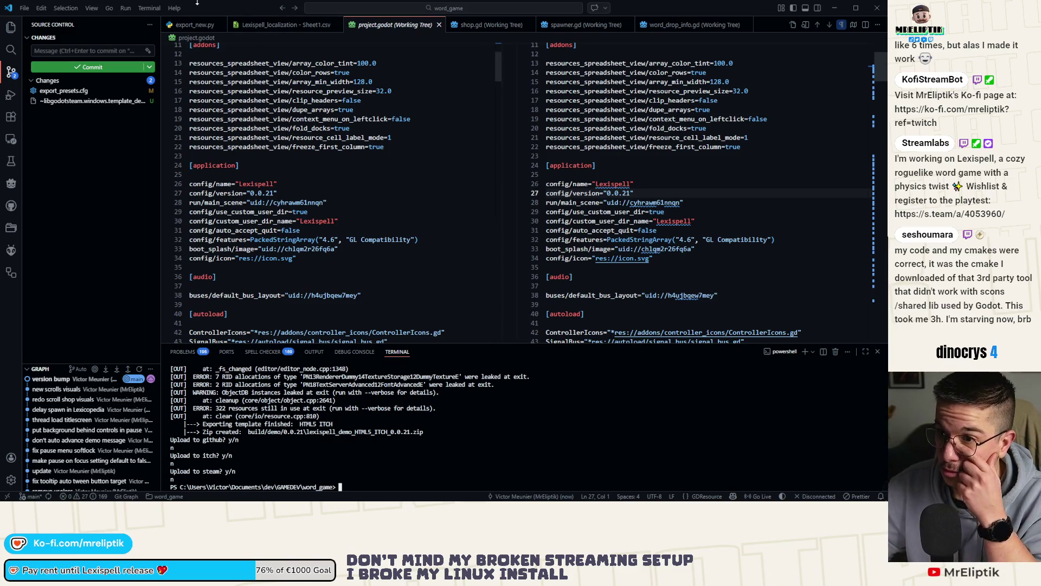
- Close the open diff and script tabs, then open win_config.cfg and export_new.py
middle_click(416, 25)
middle_click(412, 25)
middle_click(412, 25)
middle_click(412, 25)
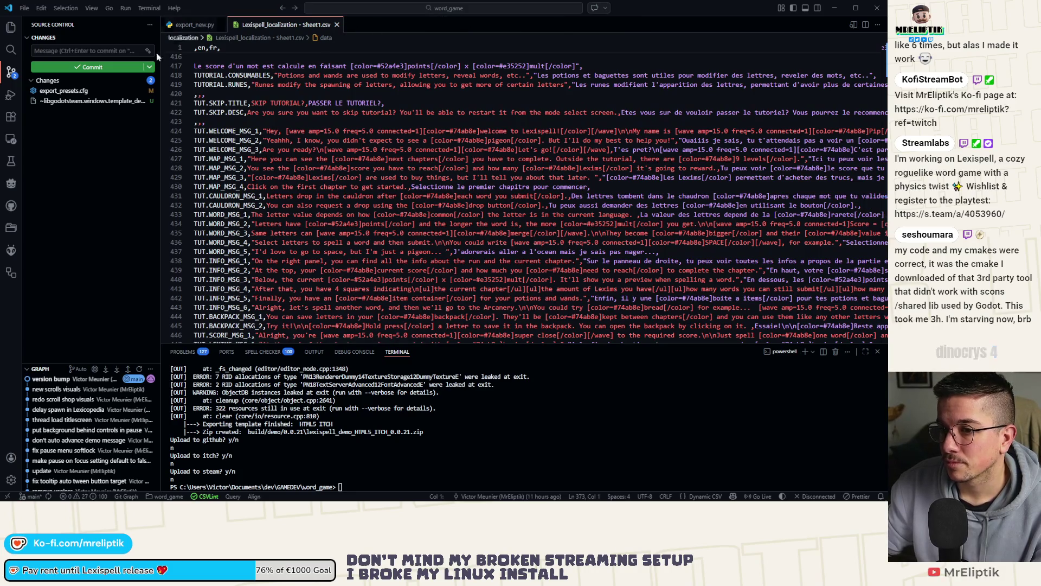
click(10, 28)
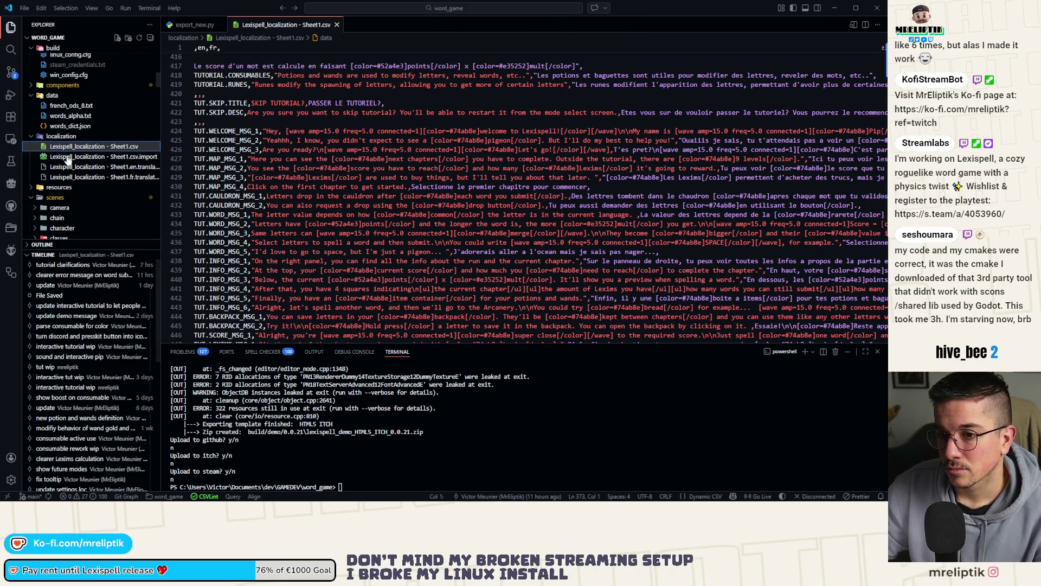
scroll(93, 176, up, 5)
scroll(93, 179, down, 5)
click(68, 191)
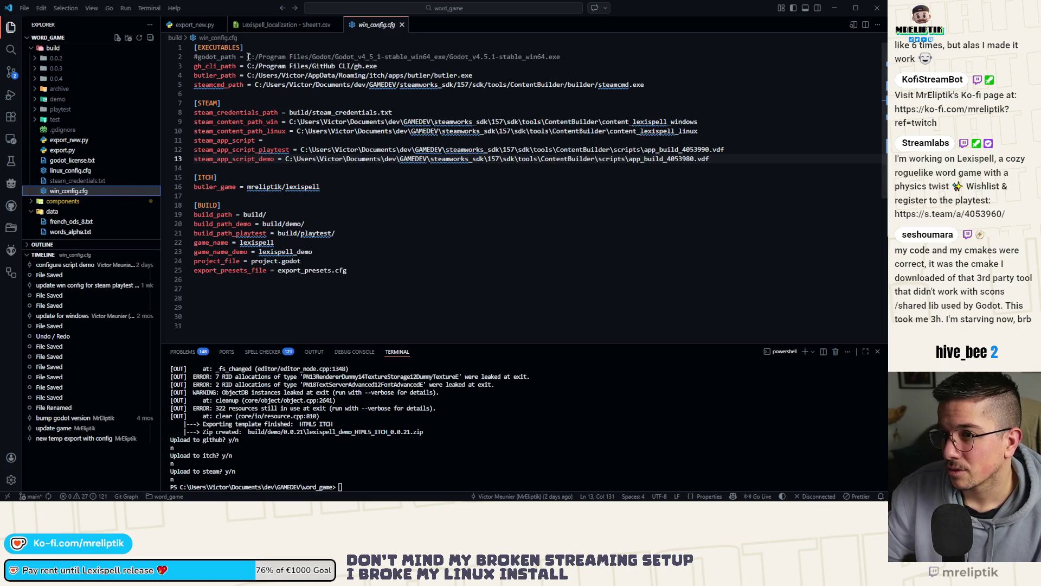
click(208, 25)
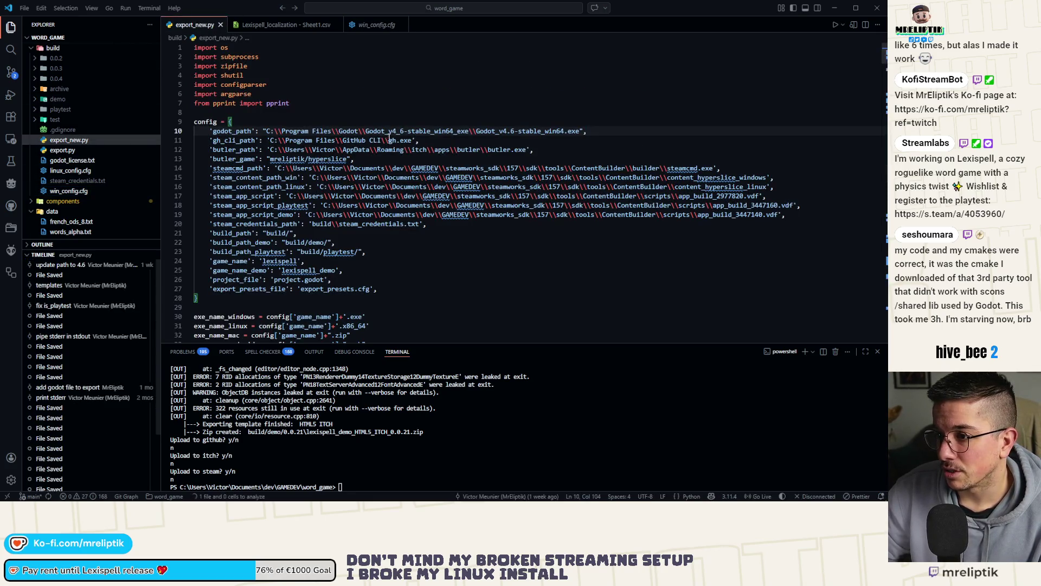
- Change godot_path to Godot 4.6.1 in both the folder and executable names, and save
text(.1)
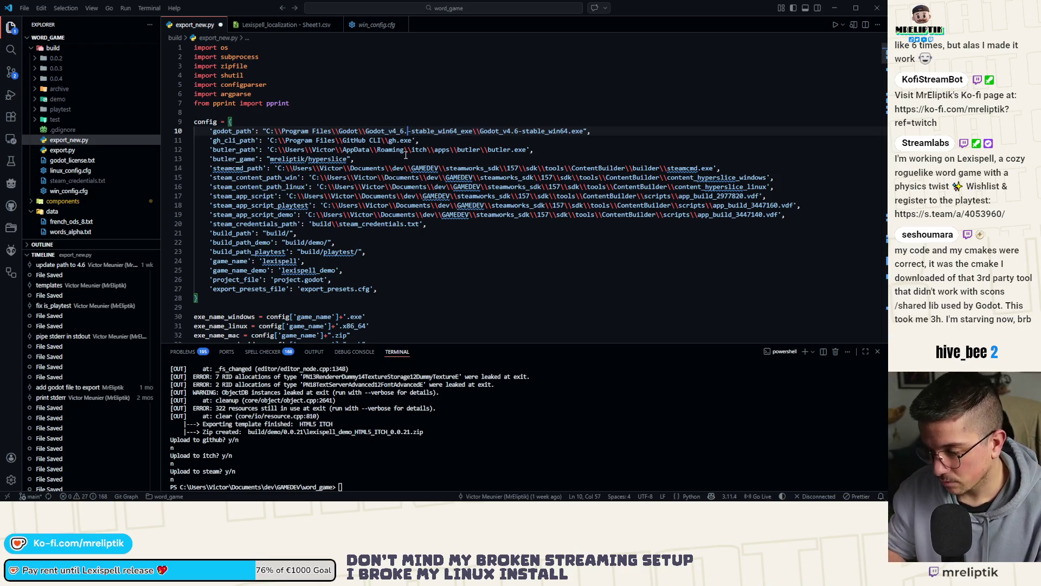
double_click(525, 132)
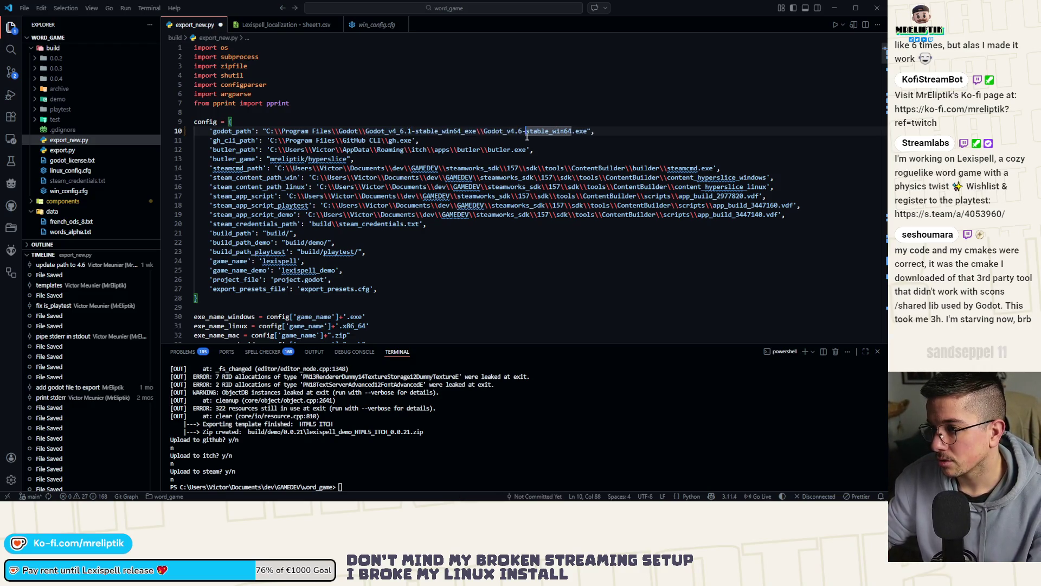
key(Left)
key(Left)
text(.1)
key(ctrl+s)
- Clear the terminal with the clear command
click(557, 406)
text(clear)
key(Return)
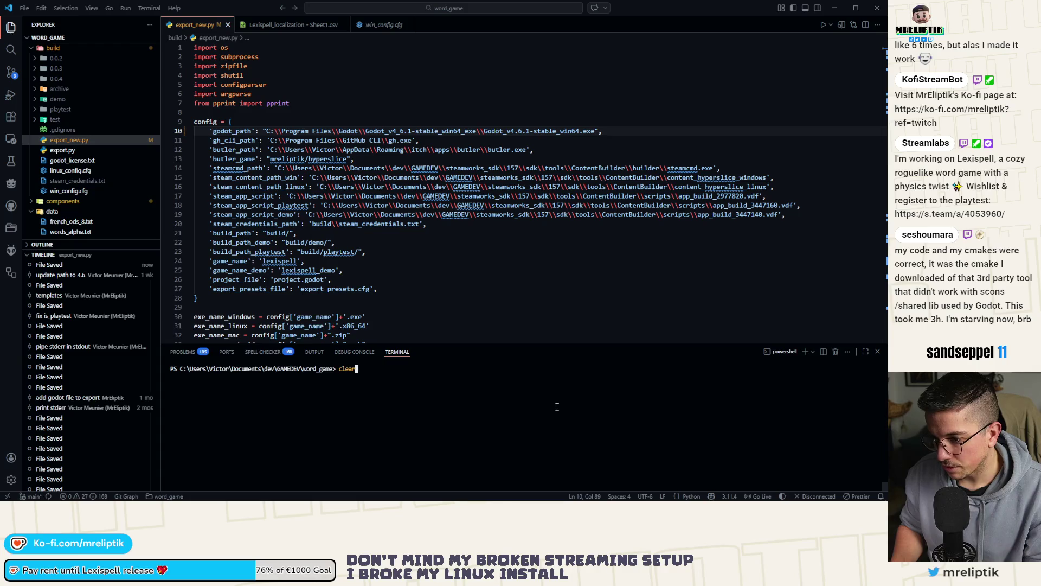
- Rerun the export with win_config.cfg, decline the build prompts, and read the FileNotFoundError traceback
key(Up)
key(alt+Tab)
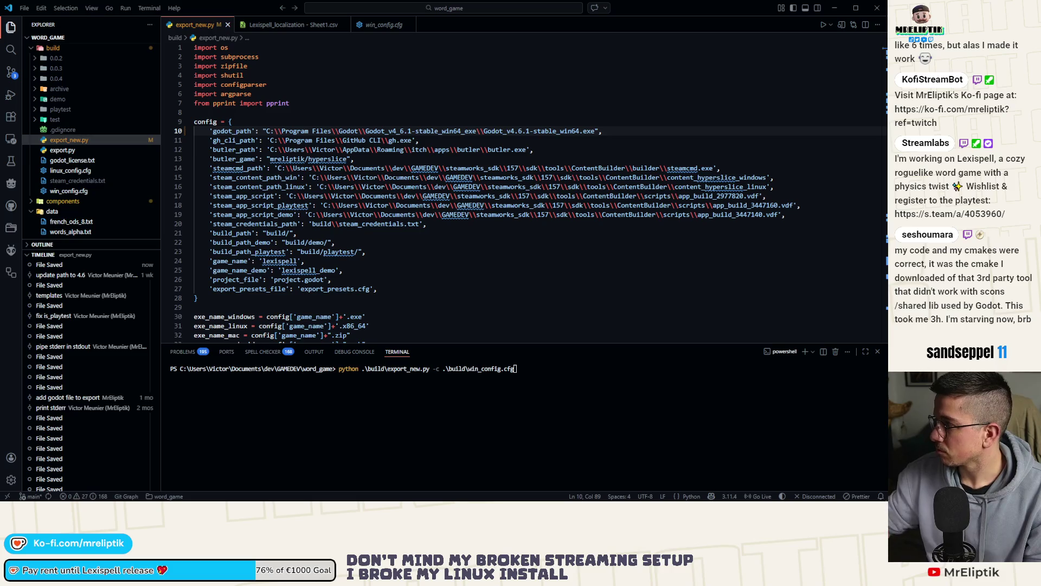
click(462, 407)
key(Return)
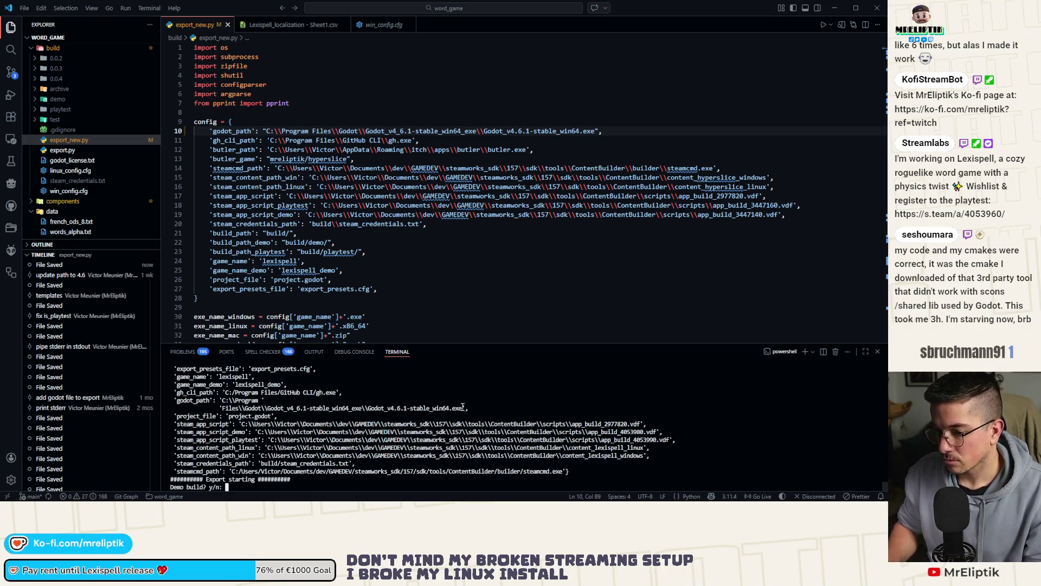
text(n)
key(Return)
text(n)
key(Return)
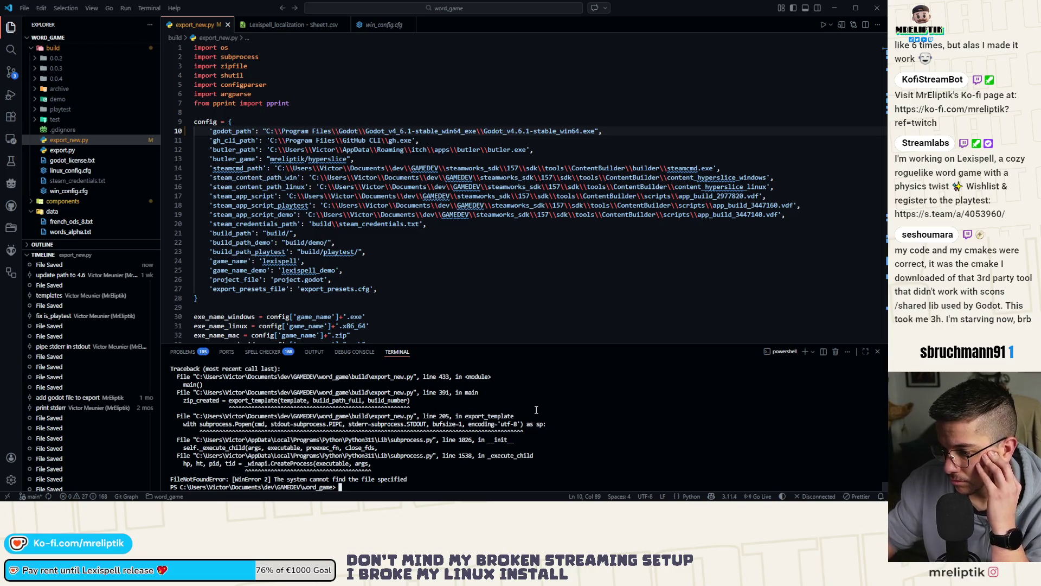
scroll(536, 410, up, 2)
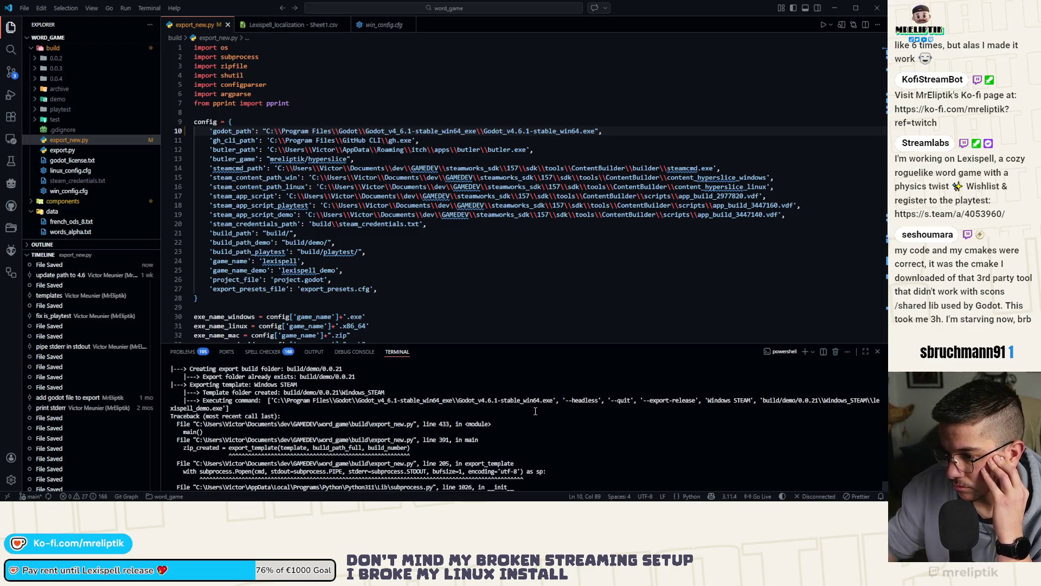
scroll(535, 412, down, 2)
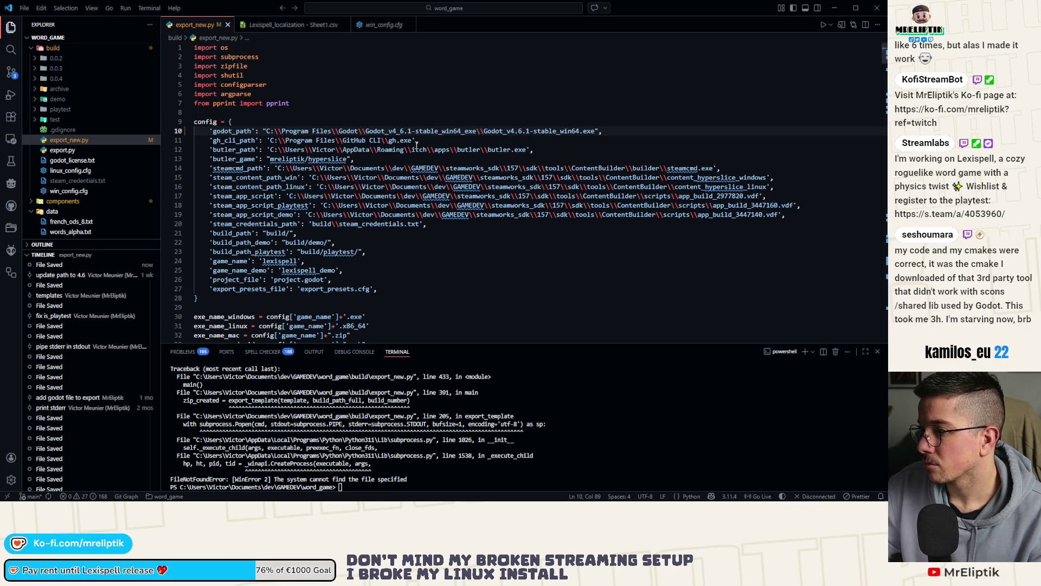
- Change the godot_path folder's '.1' to '_1' and save the script
click(407, 131)
key(BackSpace)
text(_)
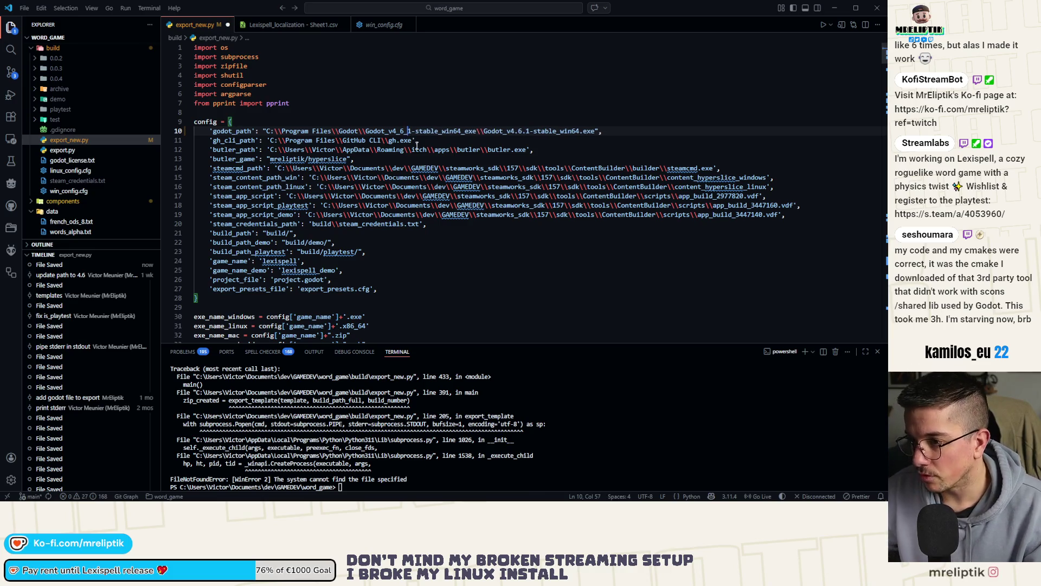
click(516, 287)
key(ctrl+s)
- Rerun the export as a demo build without playtest, then strip the URL from steam_appid.txt
click(599, 456)
key(Up)
key(Return)
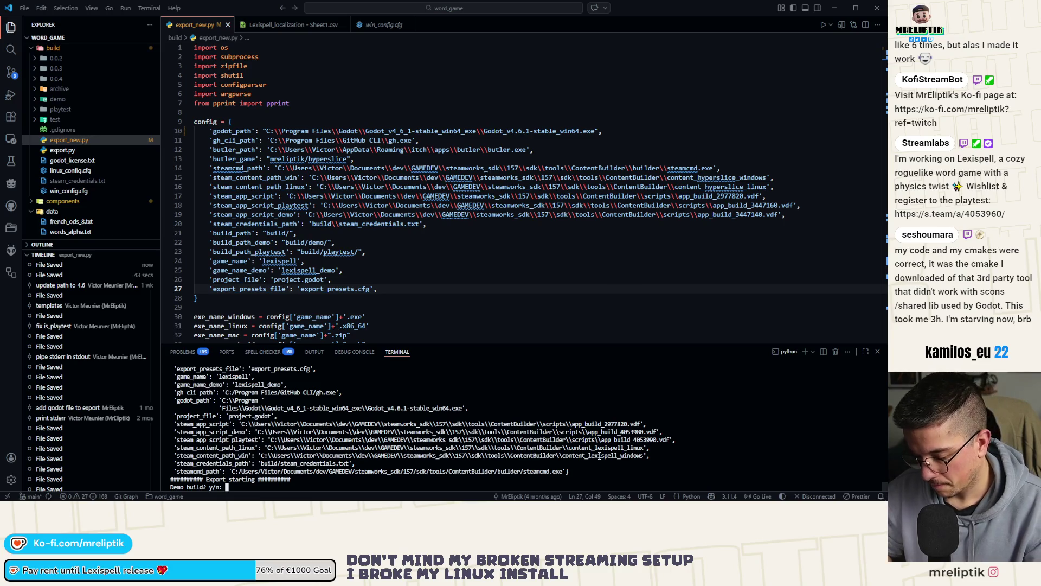
text(y)
key(Return)
text(n)
key(Return)
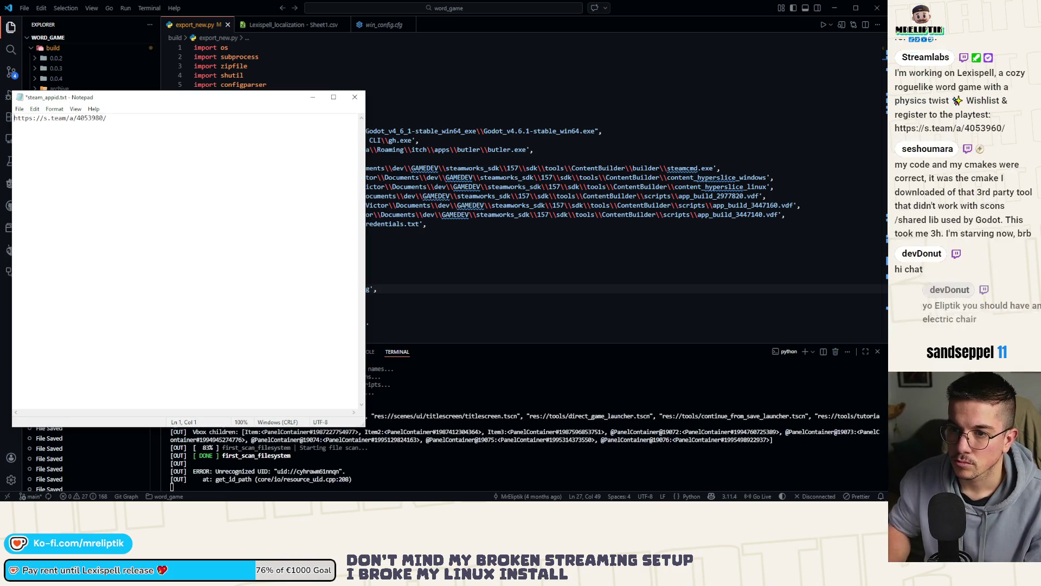
key(Home)
key(Delete)
key(Delete)
key(Delete)
key(Delete)
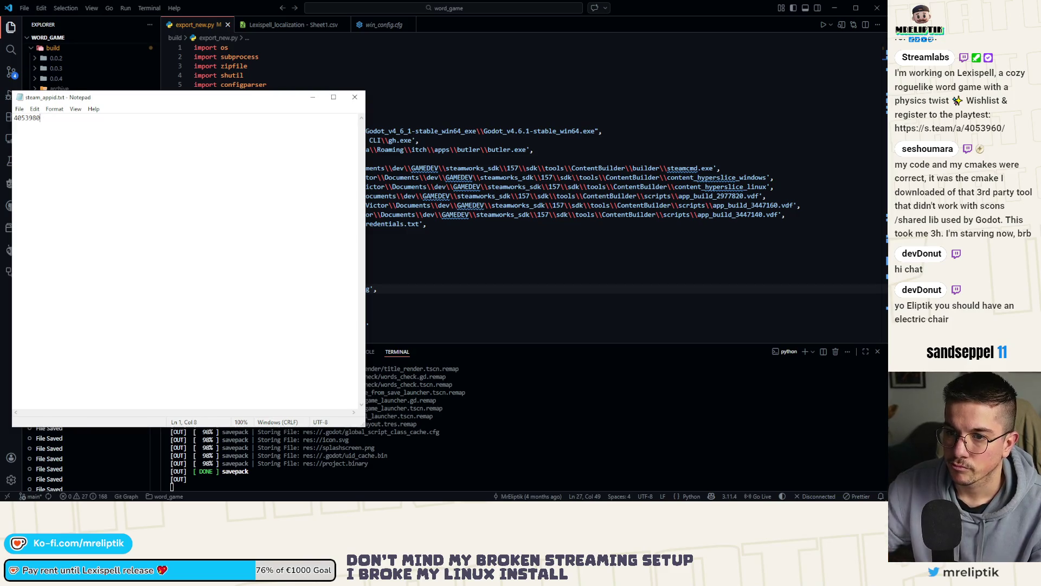
- Close steam_appid.txt in Notepad, now holding only the numeric Steam app id
click(355, 98)
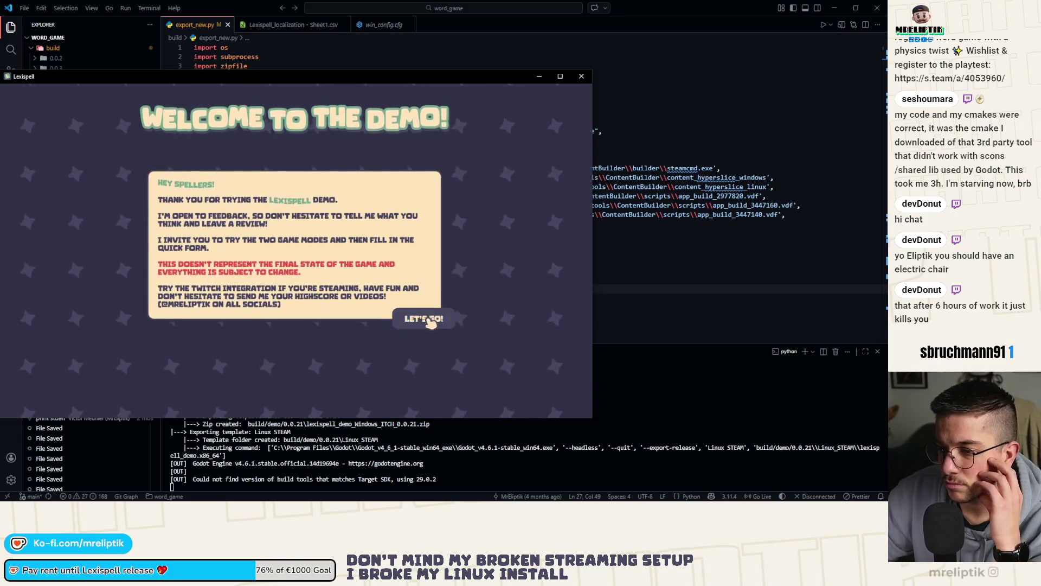
- Dismiss the demo welcome, check Achievements and Controls, then start Play in English to reach Chapters
click(434, 321)
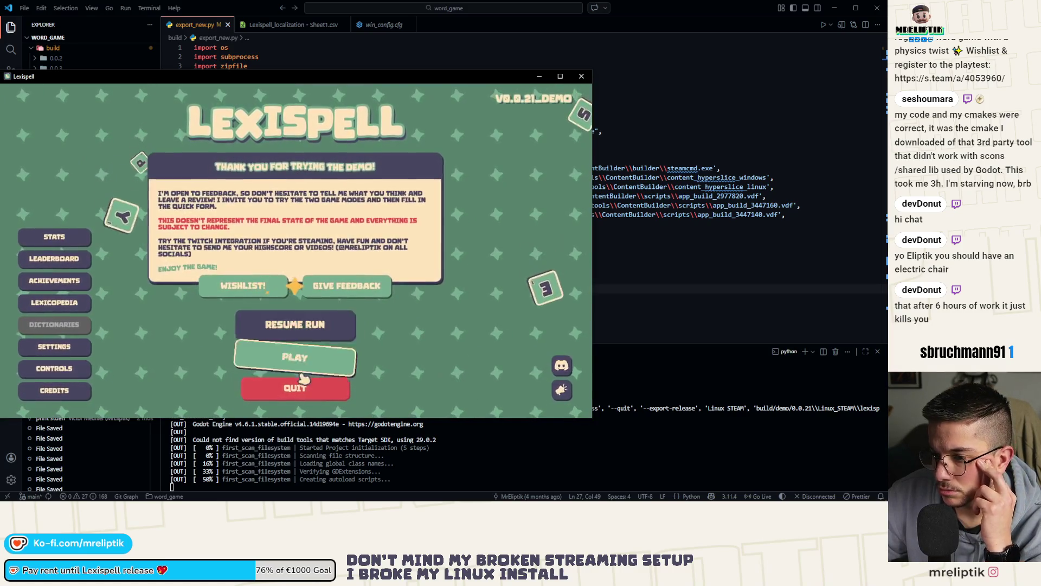
click(49, 278)
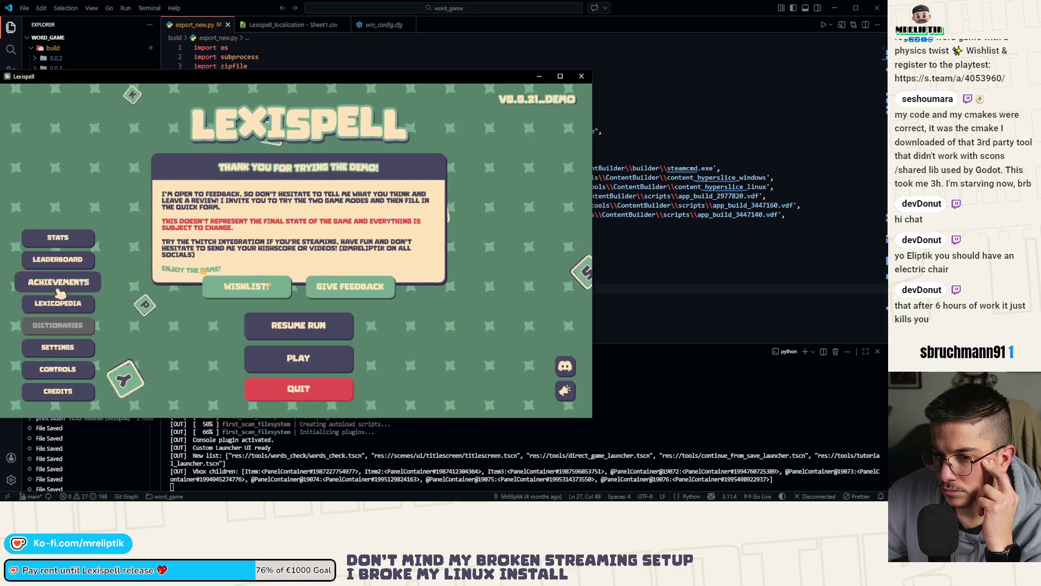
click(79, 398)
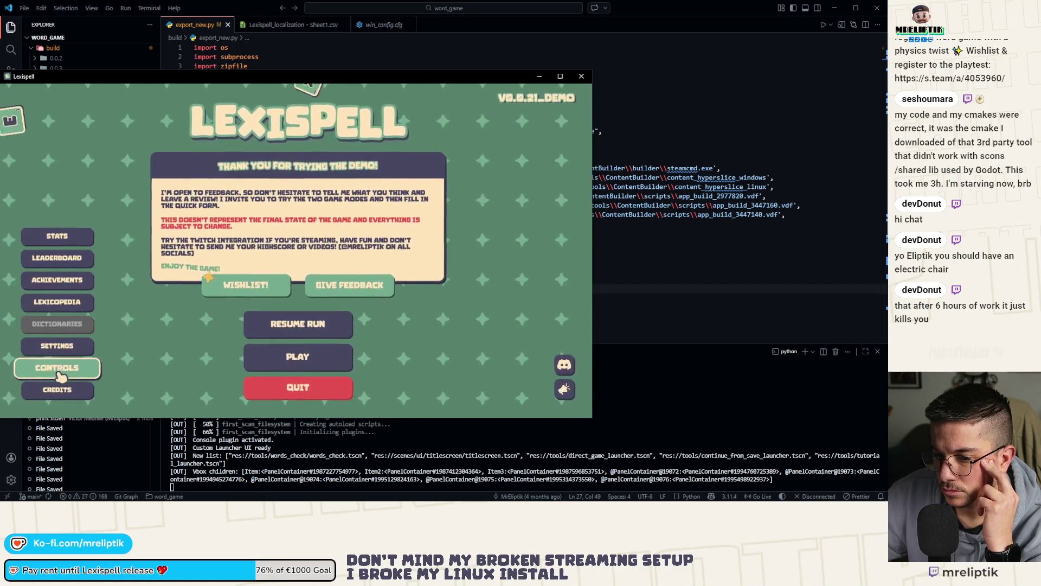
click(57, 366)
click(76, 391)
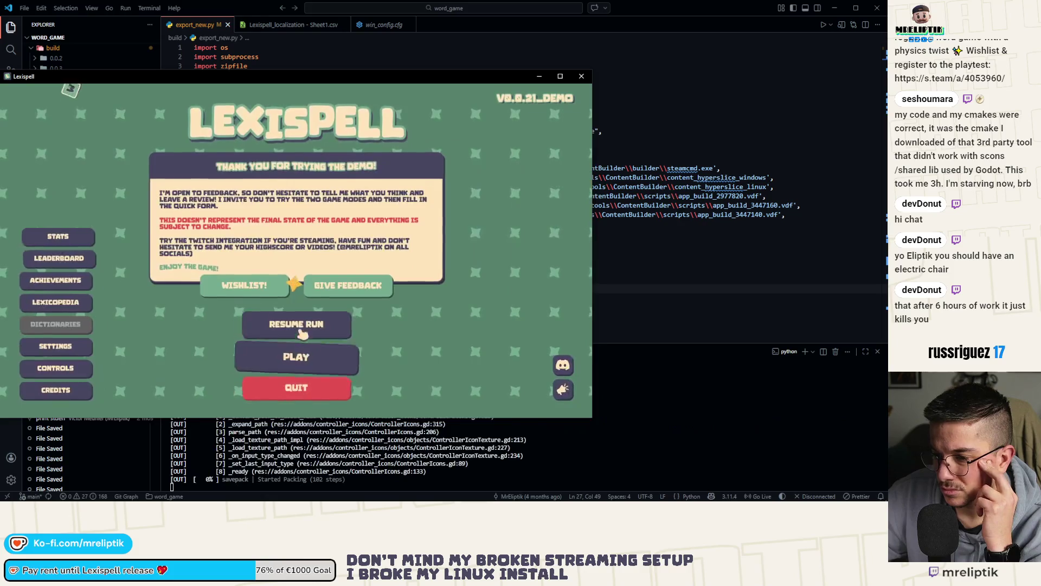
click(274, 353)
click(284, 300)
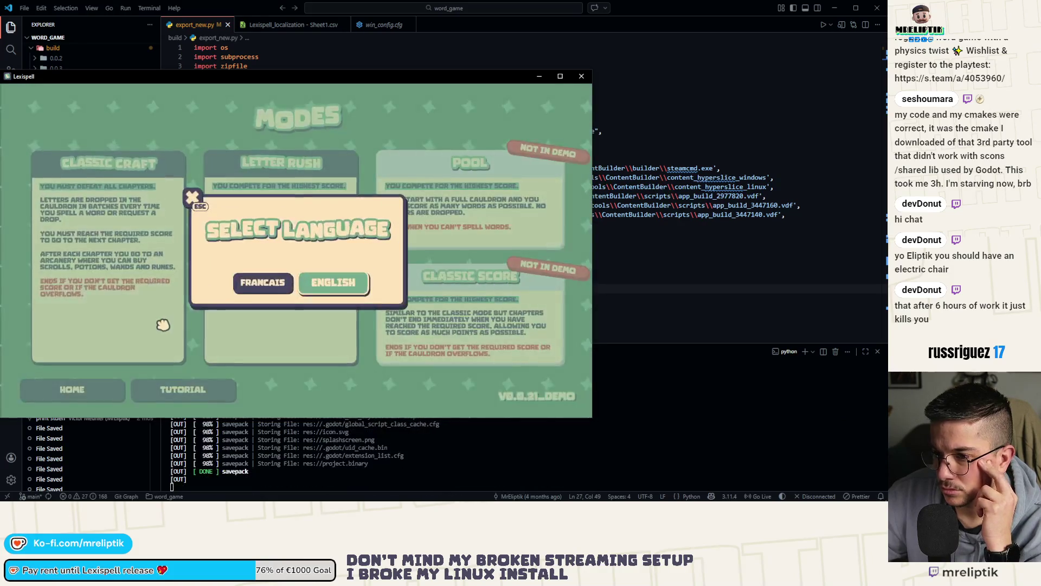
click(277, 330)
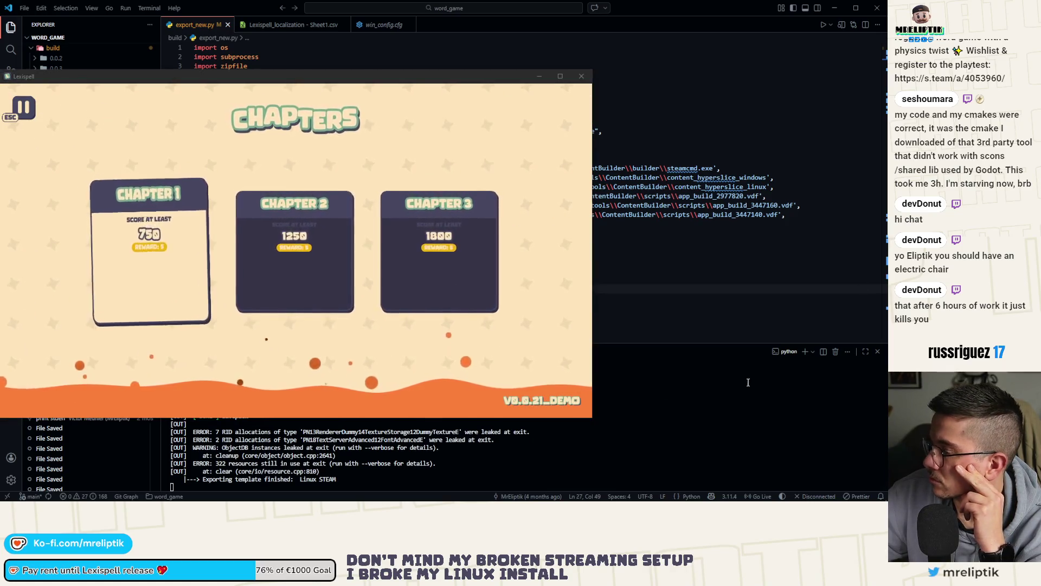
- Open Chapter 1, drop letters, and submit the word SLATES
click(163, 293)
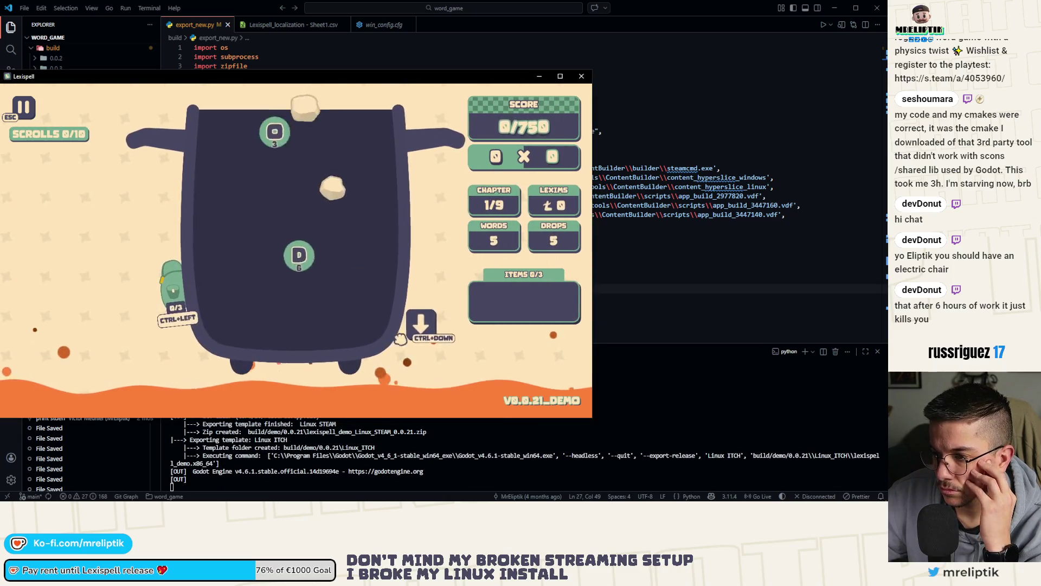
key(ctrl+Down)
text(s)
key(Escape)
key(Escape)
key(Escape)
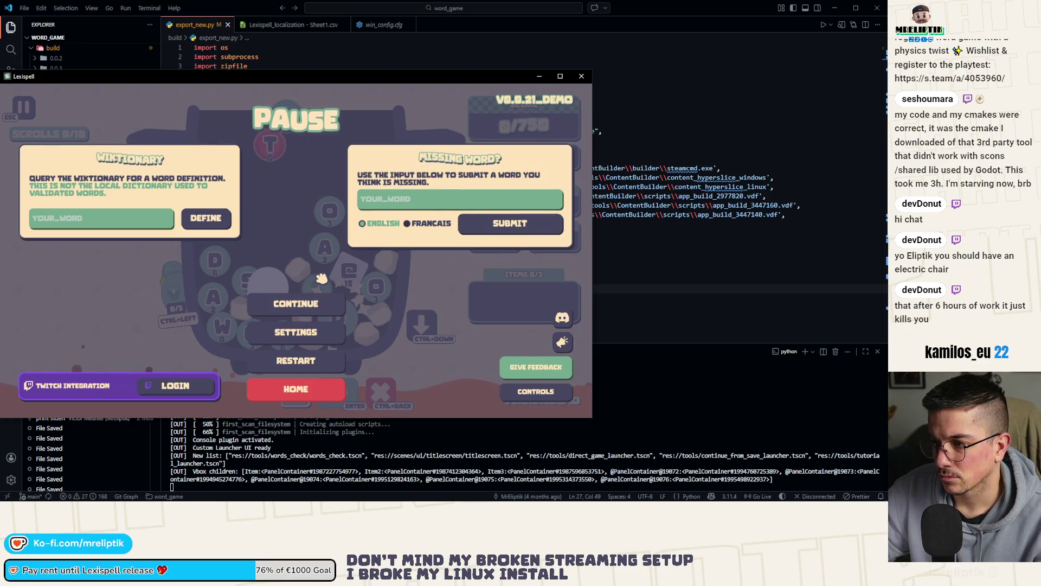
key(Escape)
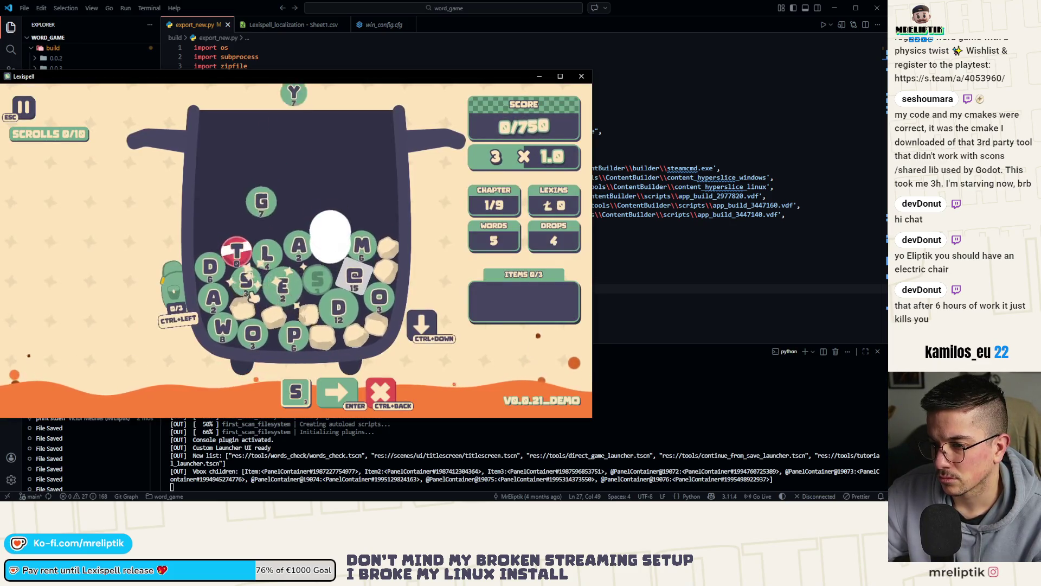
text(da)
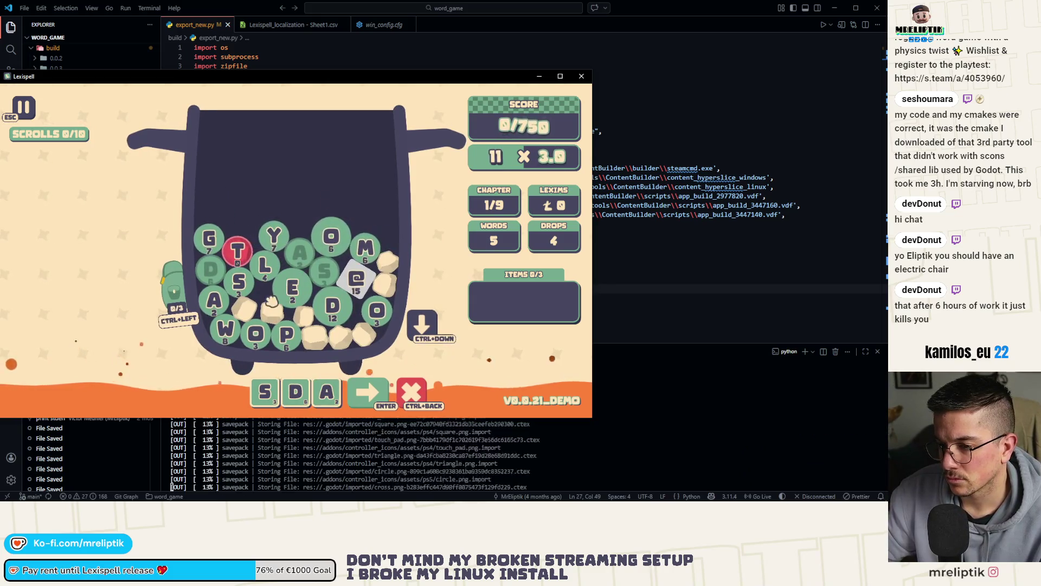
text(s)
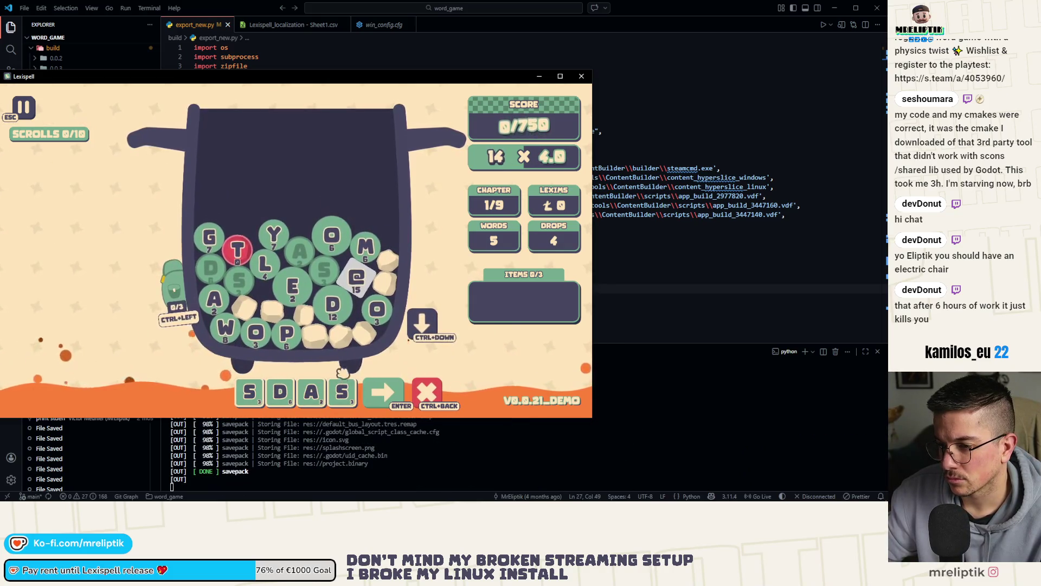
click(424, 398)
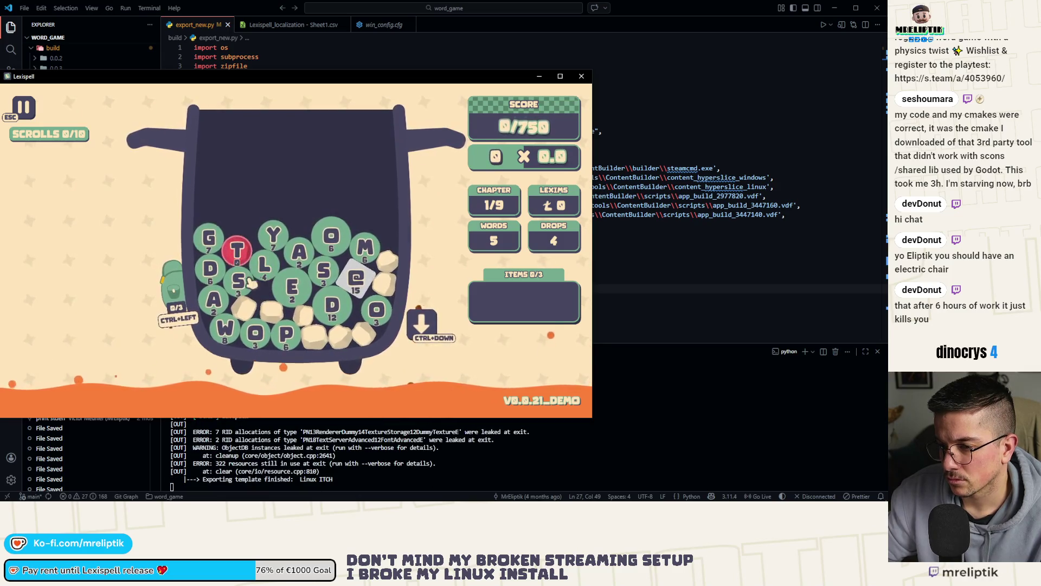
click(235, 252)
click(411, 379)
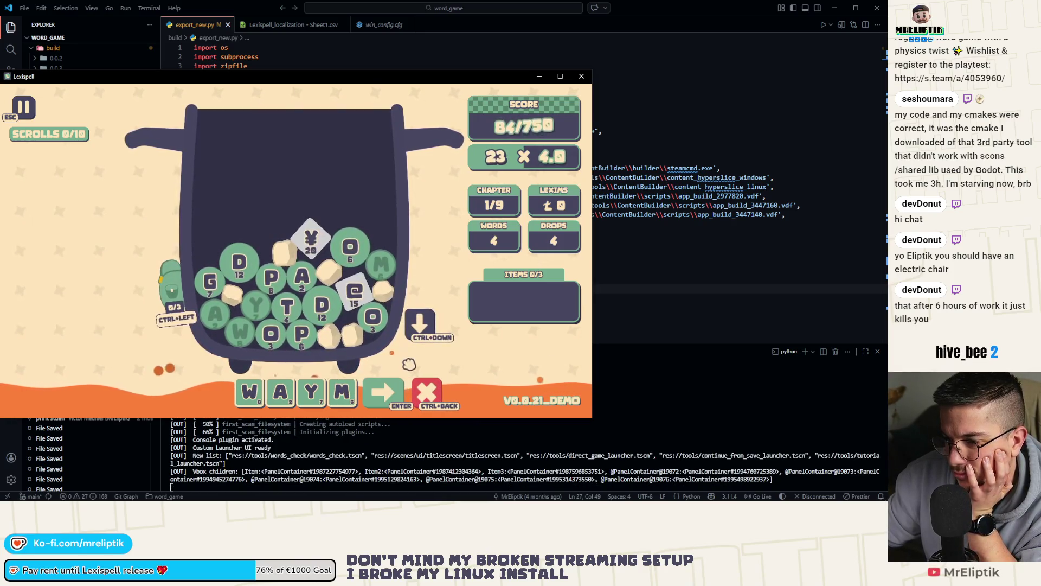
- Drop new letters, build the word PASTR, then cancel it
click(419, 324)
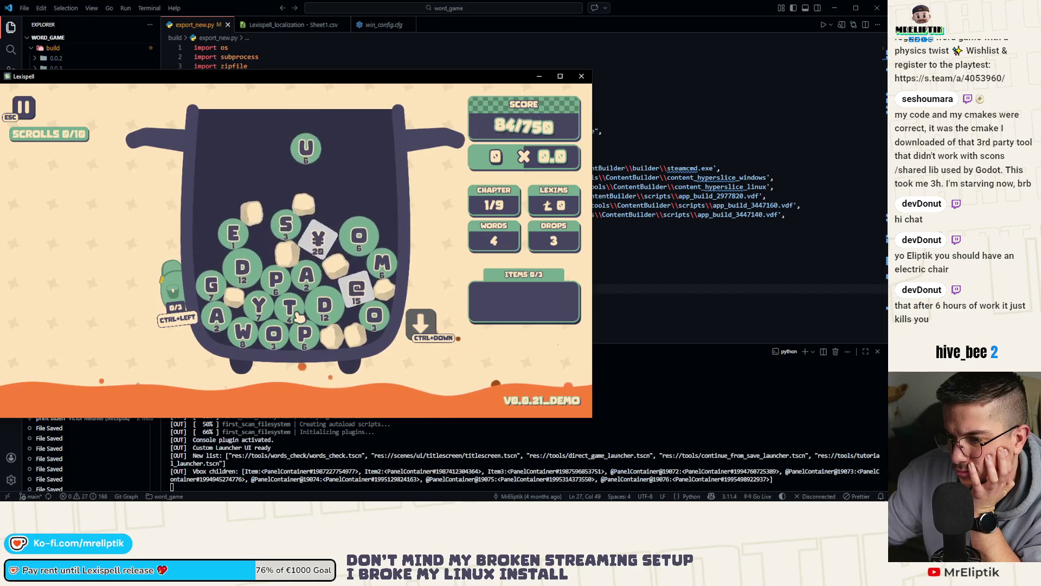
click(274, 279)
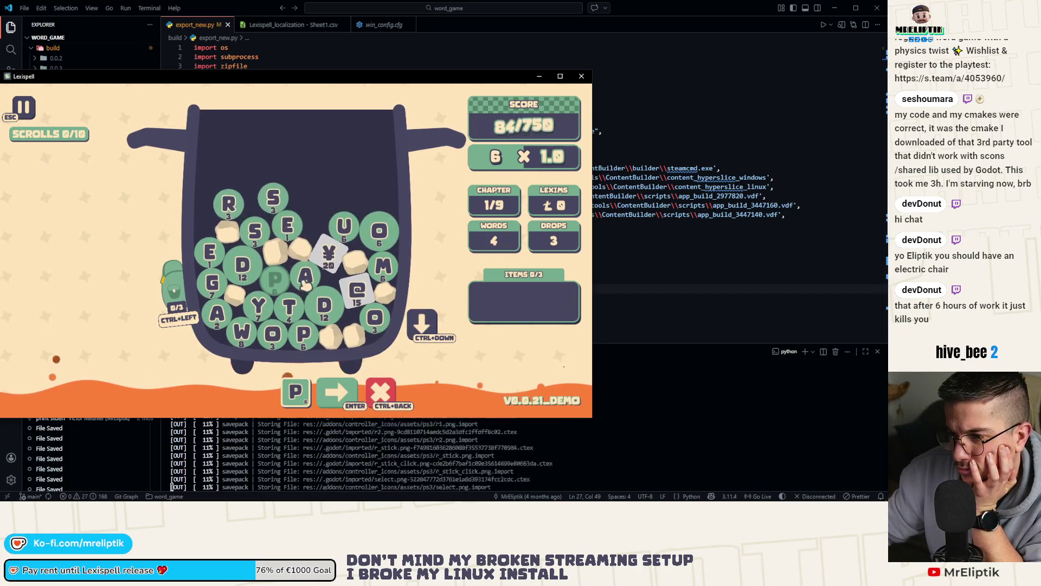
click(291, 286)
text(s)
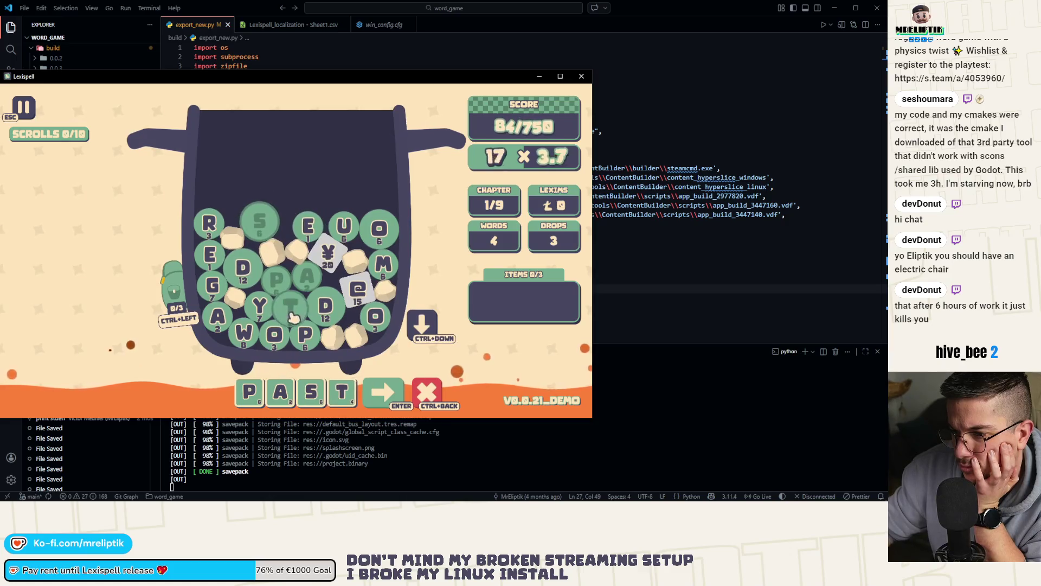
click(222, 222)
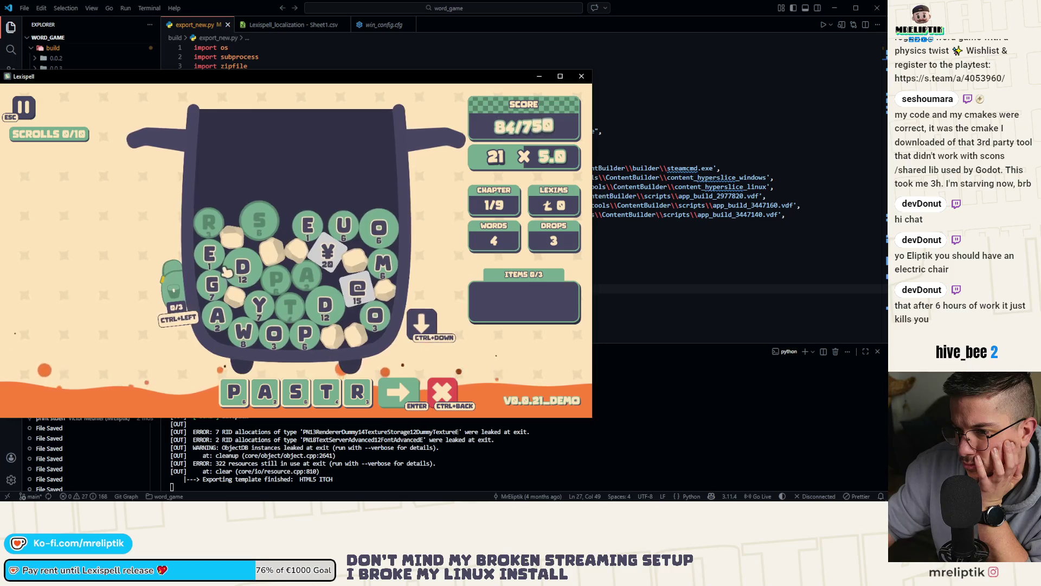
click(417, 326)
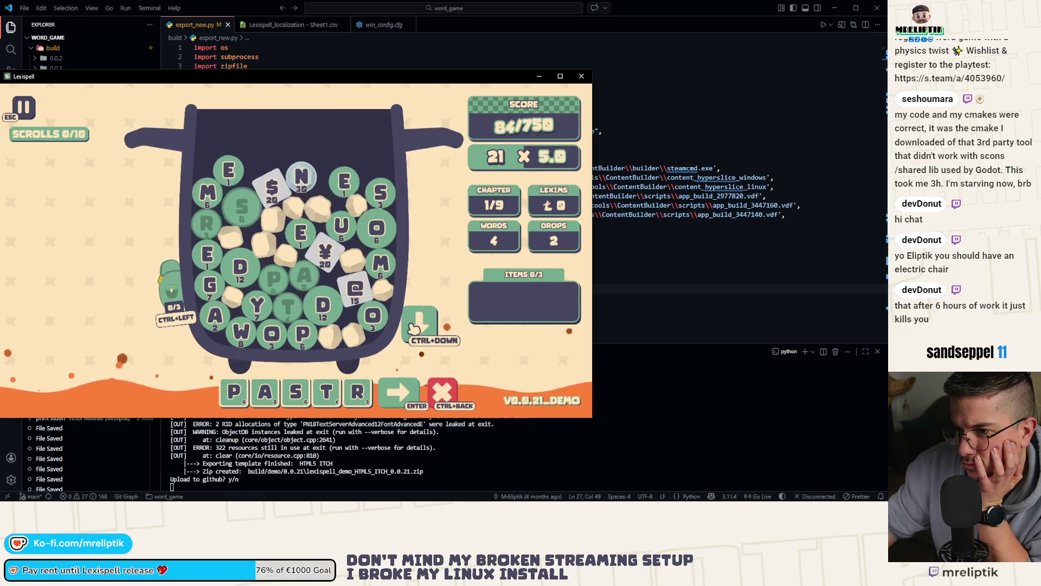
click(426, 374)
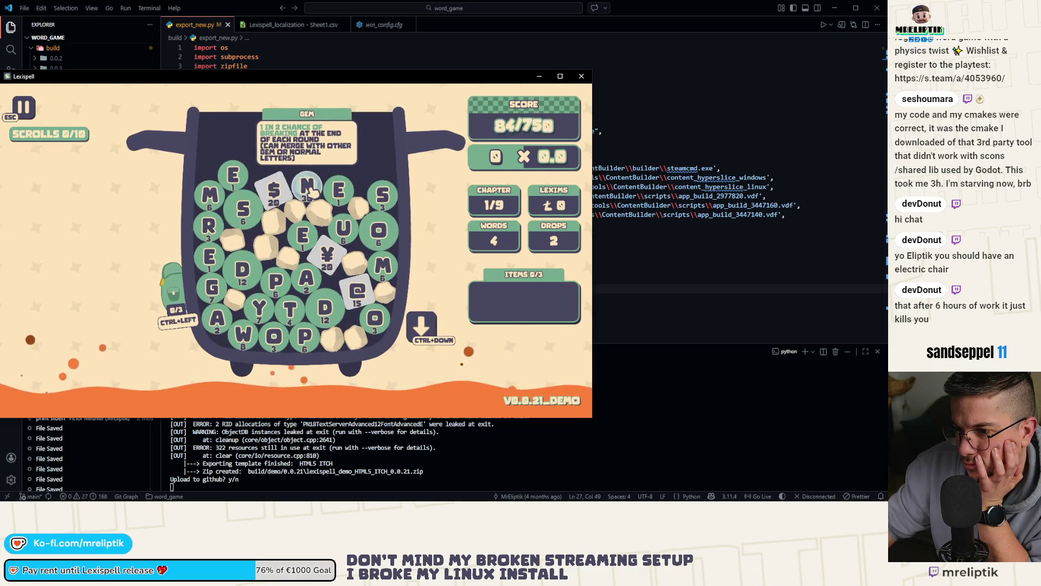
- Spell NATURE from the tiles and submit it for scoring
click(307, 186)
click(306, 277)
click(294, 309)
click(343, 228)
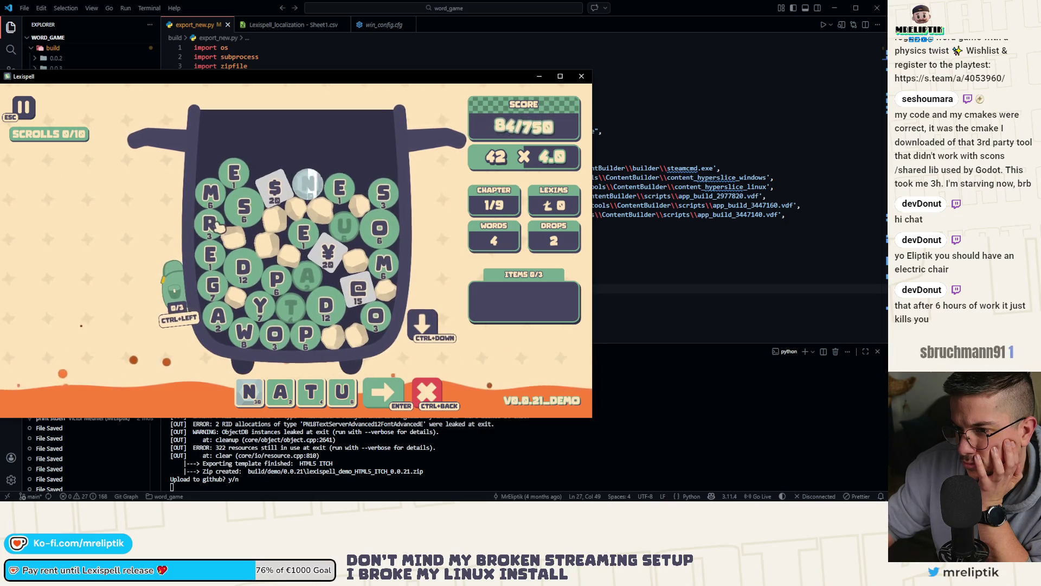
click(215, 233)
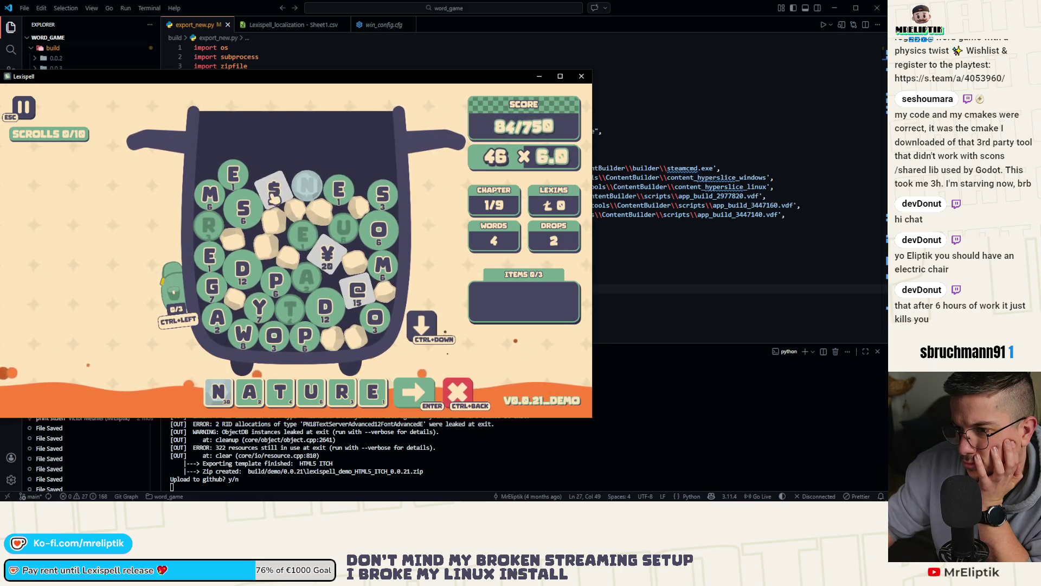
click(434, 387)
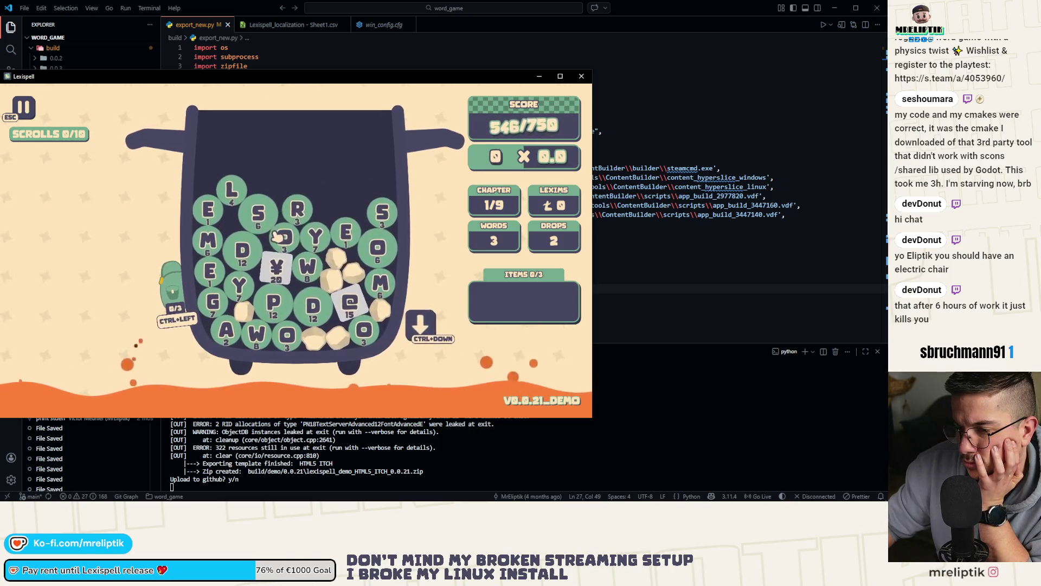
- Spell WORSE and submit it with Enter
click(306, 271)
click(288, 238)
click(319, 216)
click(262, 216)
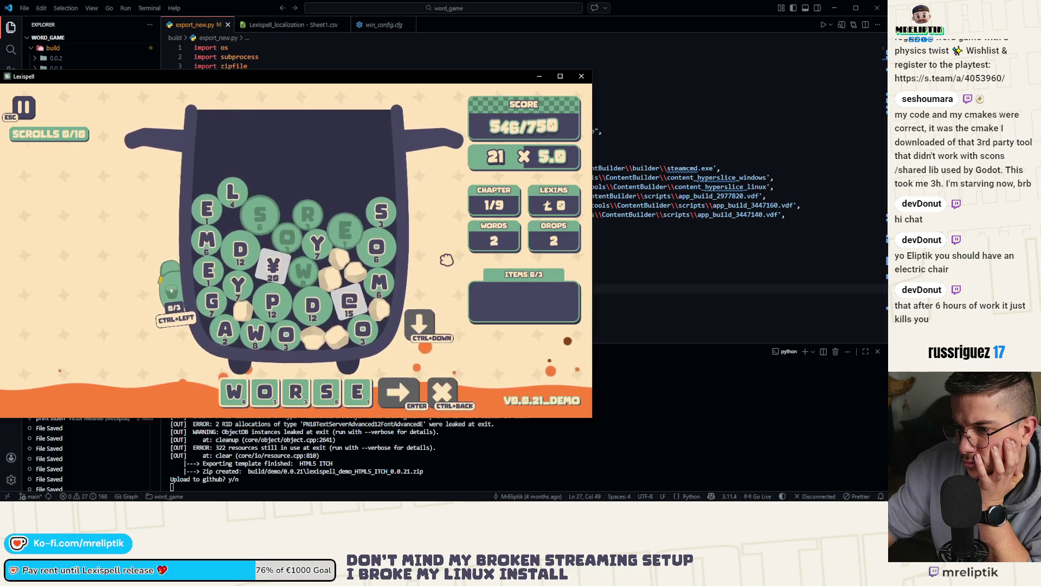
key(Return)
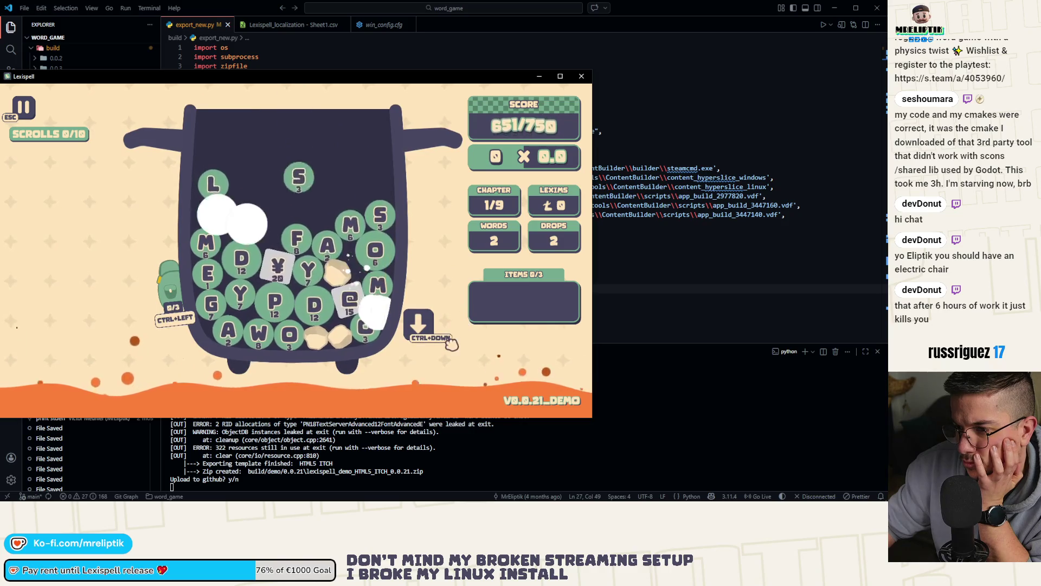
- Abandon a partial S-O word and drop a fresh batch of letters, leaving 1 drop
click(325, 222)
text(SM)
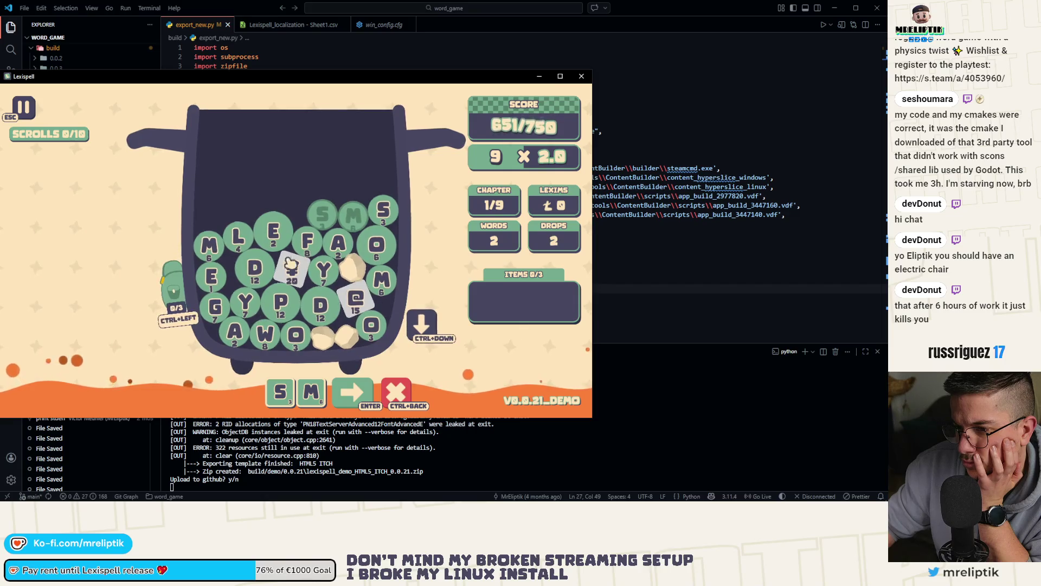
key(o)
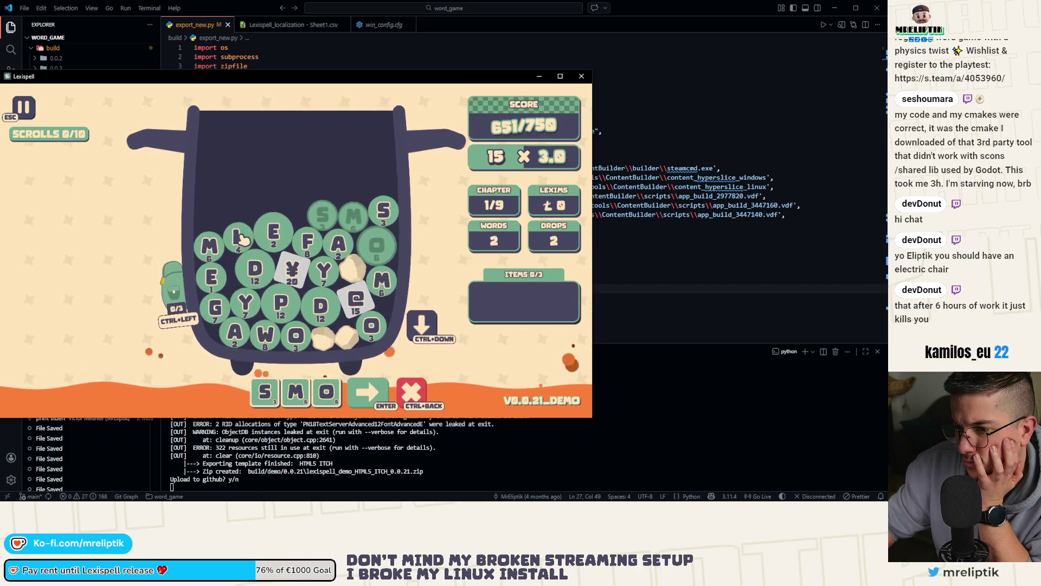
click(243, 239)
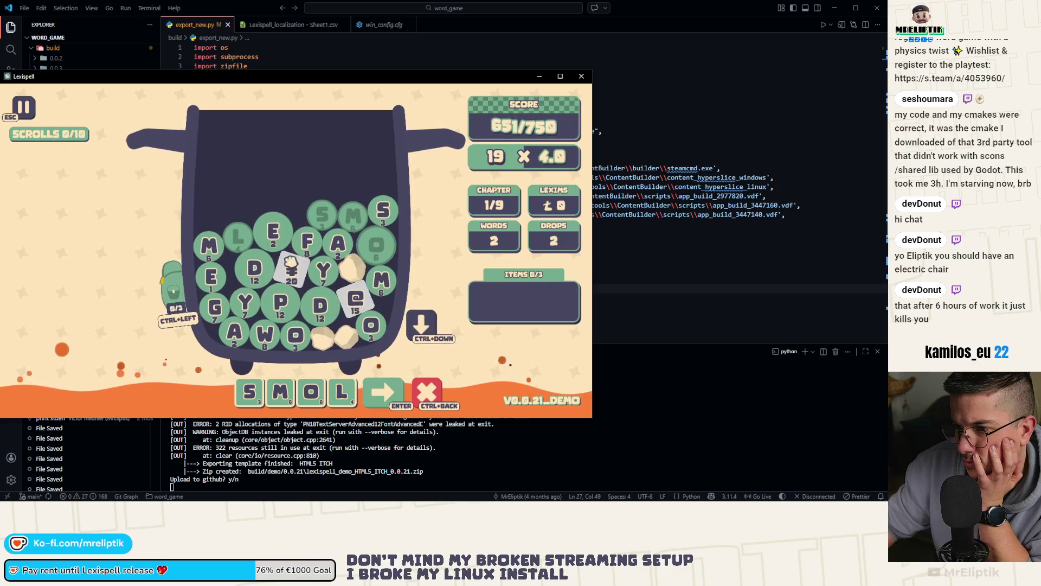
key(BackSpace)
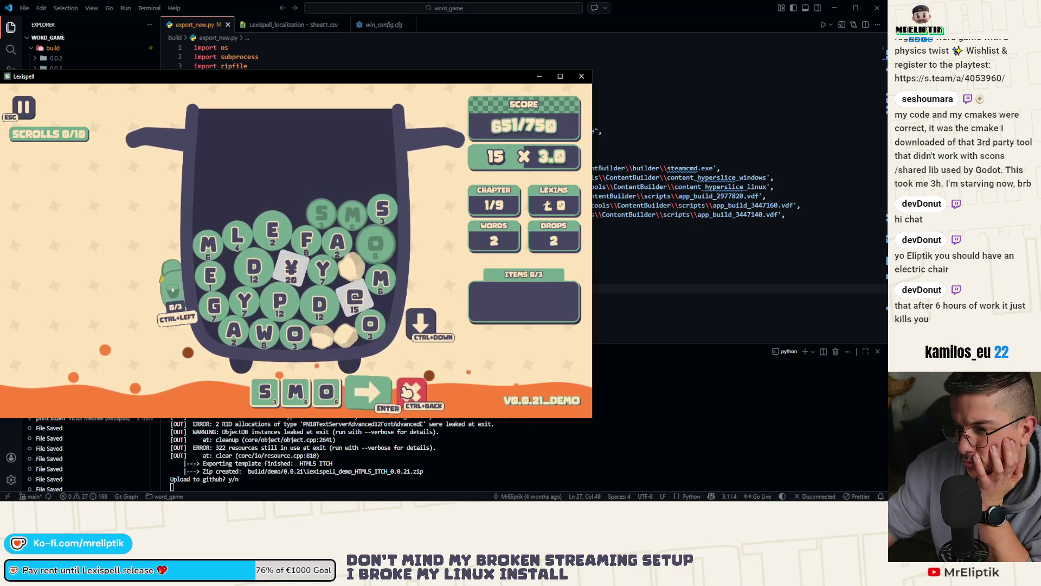
click(423, 320)
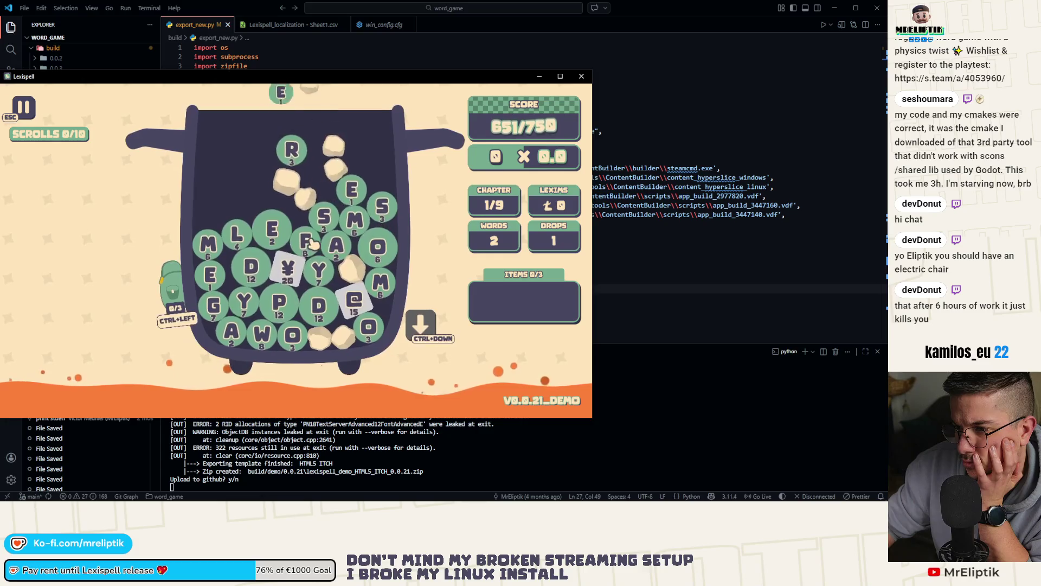
- Cancel the pending M@D and score W@¥S with the special tiles, reaching 835/750
click(304, 242)
click(336, 245)
click(353, 219)
click(378, 246)
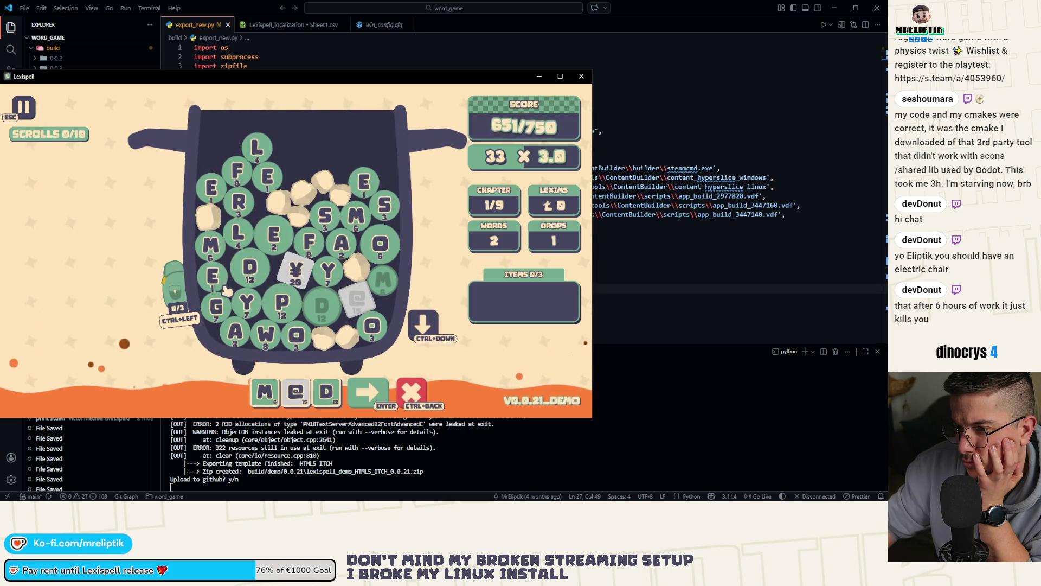
click(402, 380)
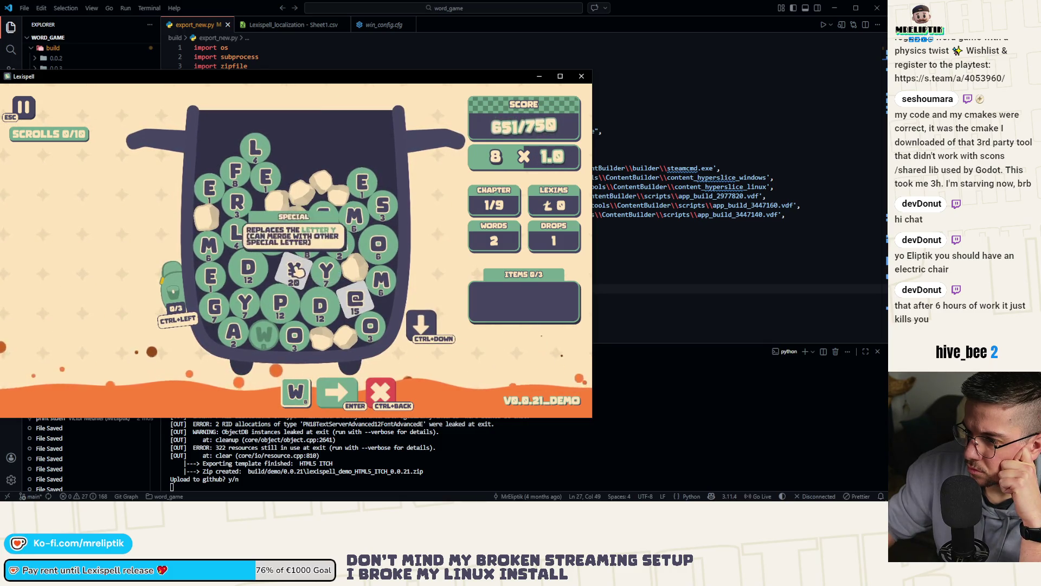
click(299, 269)
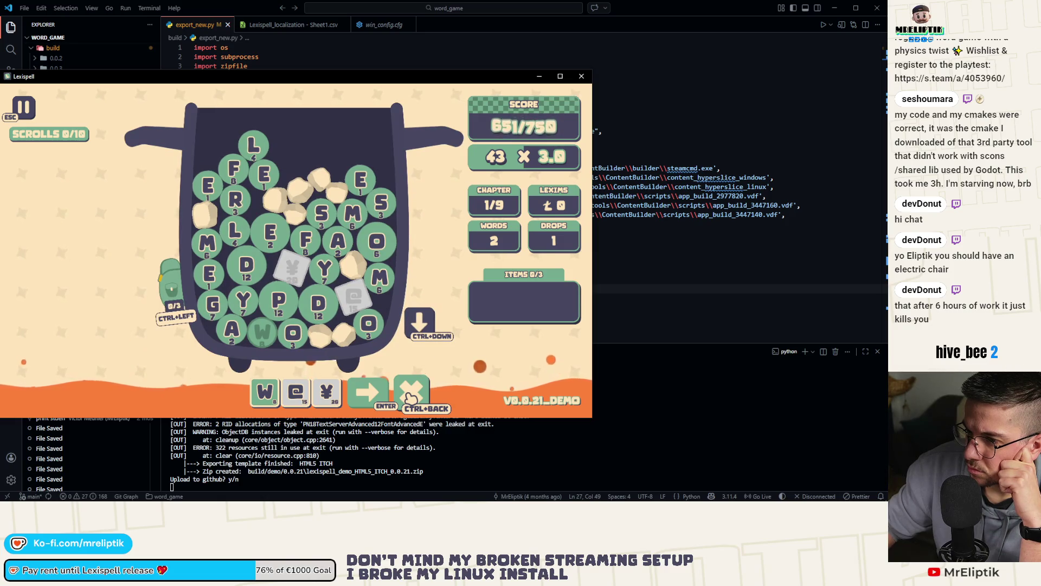
key(s)
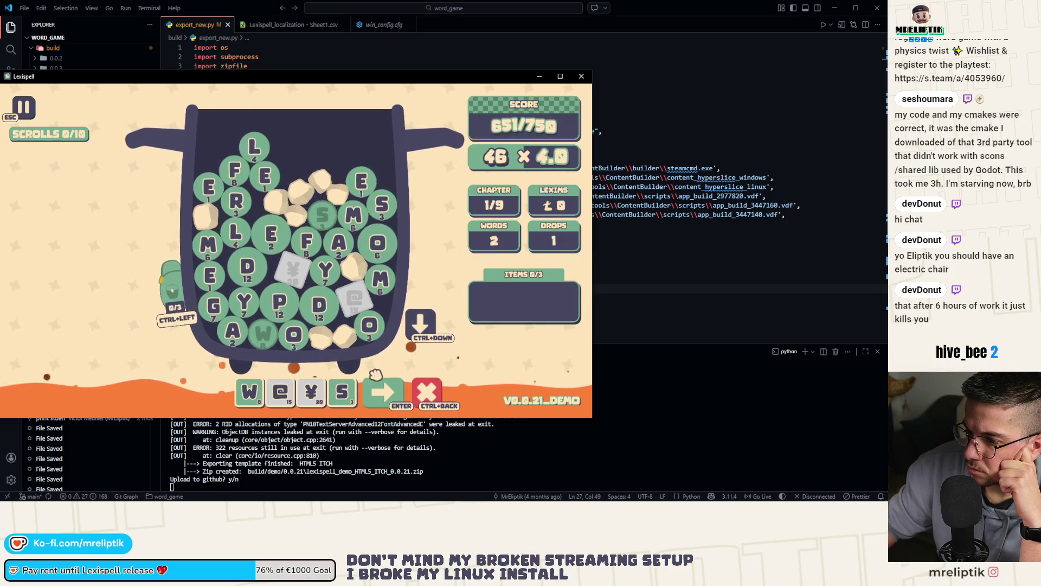
key(Return)
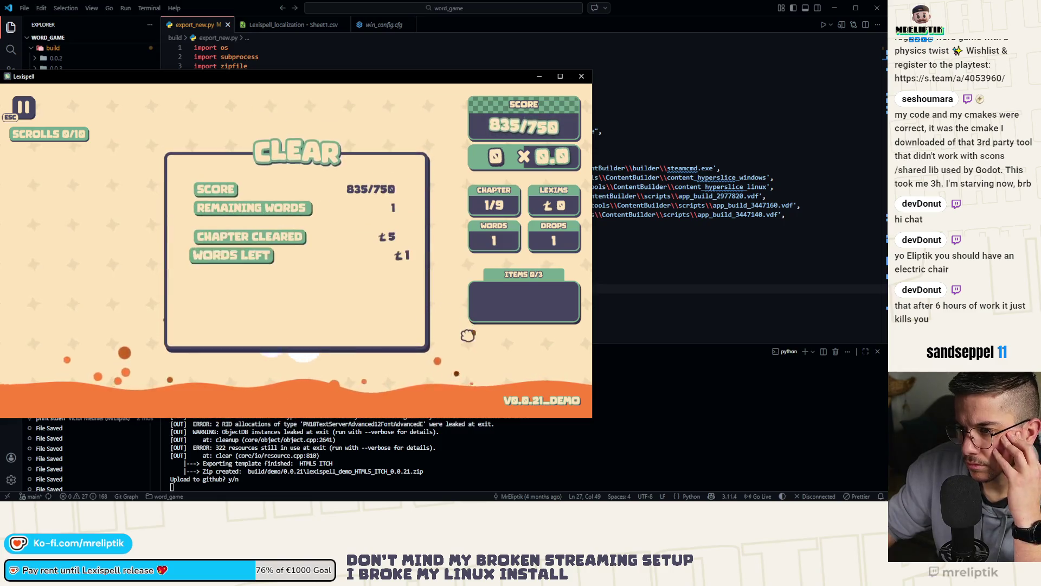
- Buy the Pity scroll for 5 in the Arcanery and start chapter 2 (target 1250)
click(374, 326)
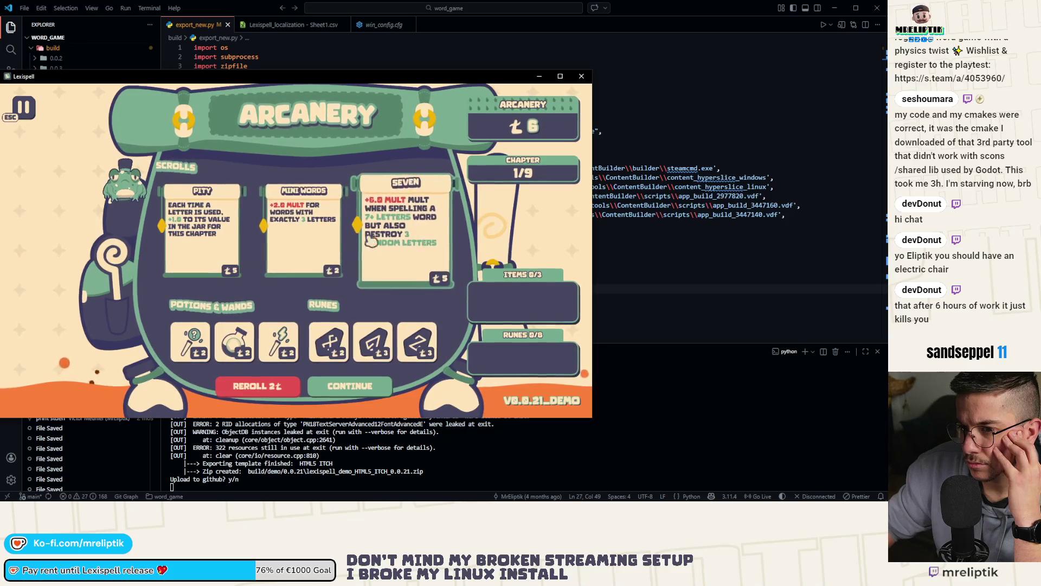
mouse_move(210, 350)
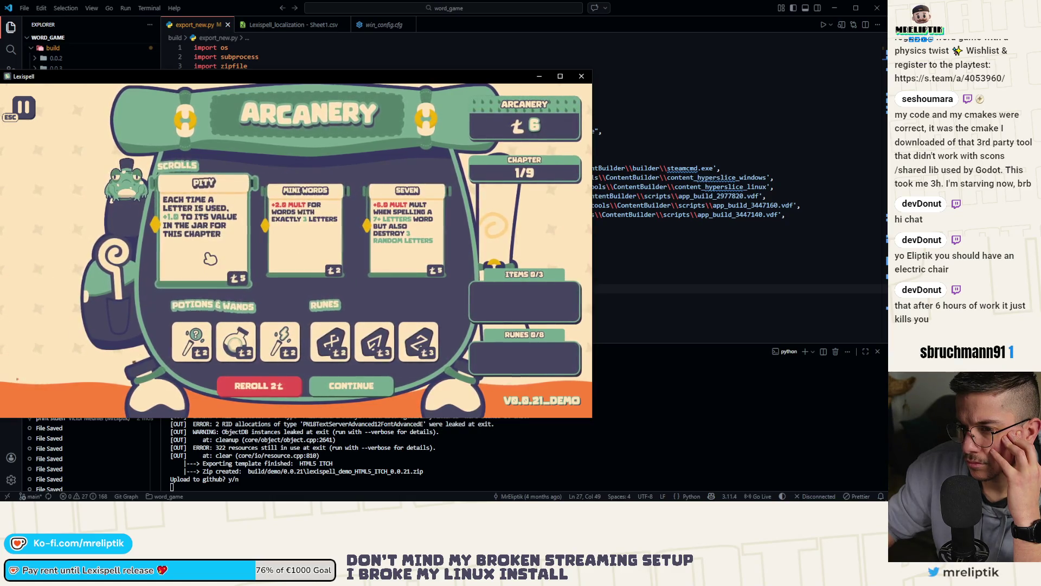
click(210, 258)
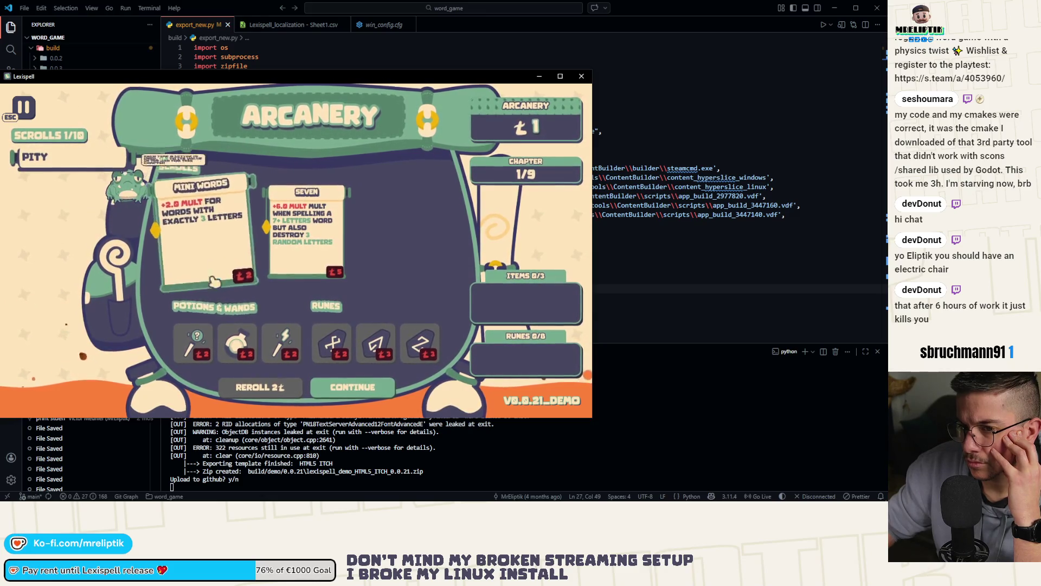
click(380, 398)
click(336, 288)
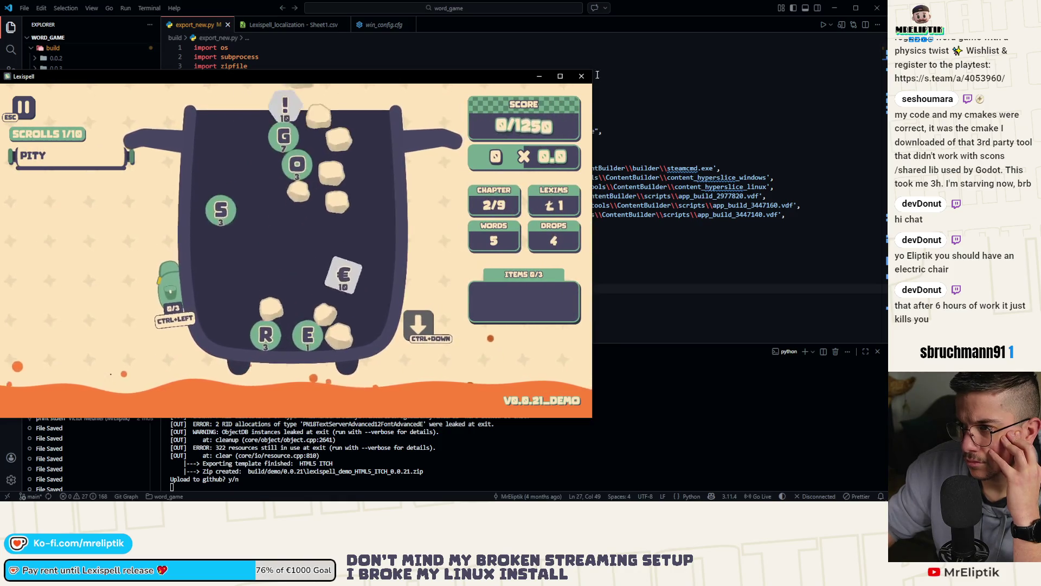
- Close Lexispell and answer y to the GitHub and itch upload prompts for 0.0.21
click(581, 76)
click(296, 389)
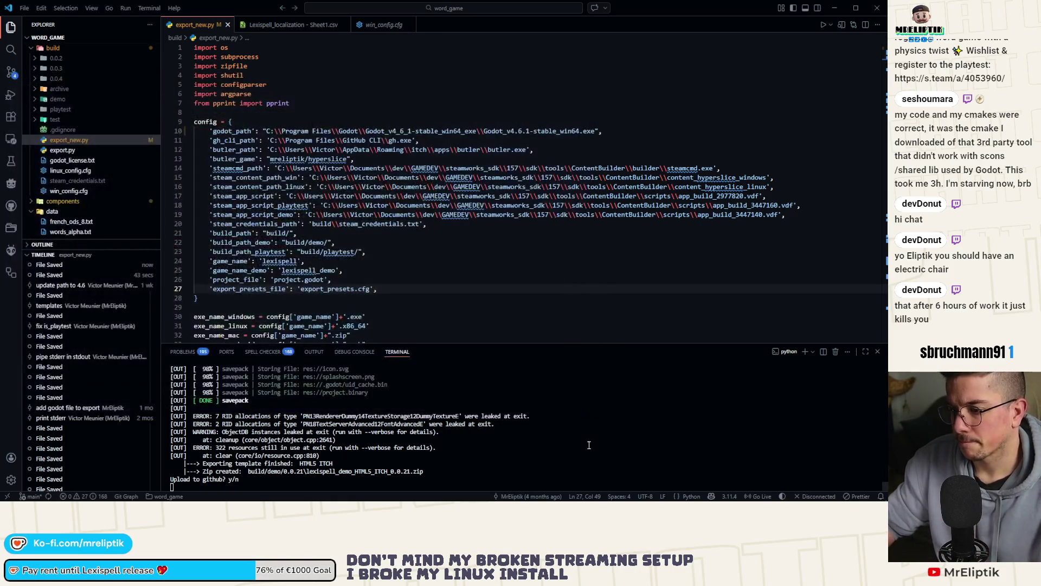
click(587, 444)
text(y)
key(Return)
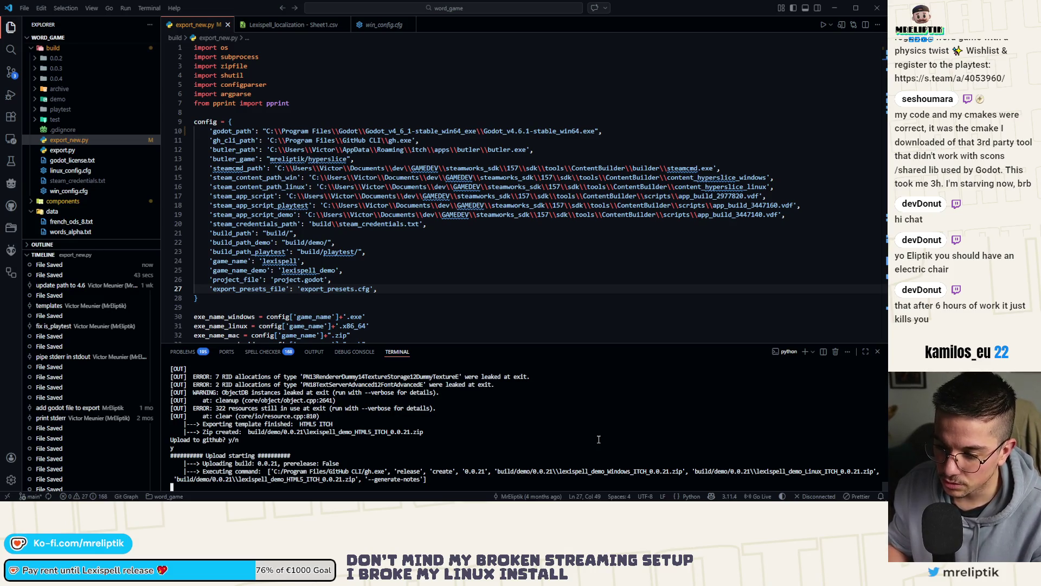
text(y)
key(Return)
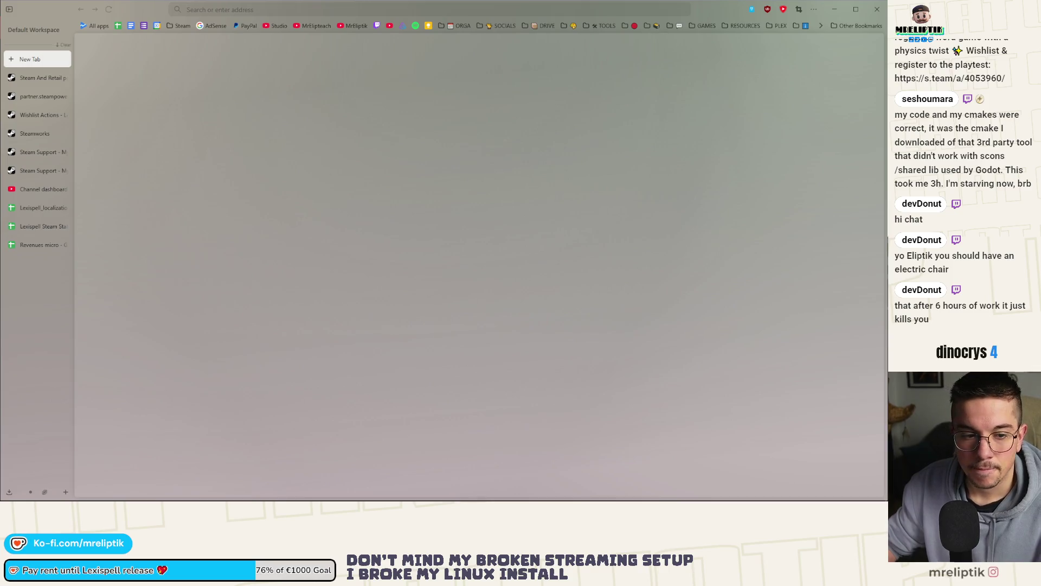
- Reload the changed Godot project and close Godot, then confirm the Steam upload in the terminal
click(24, 134)
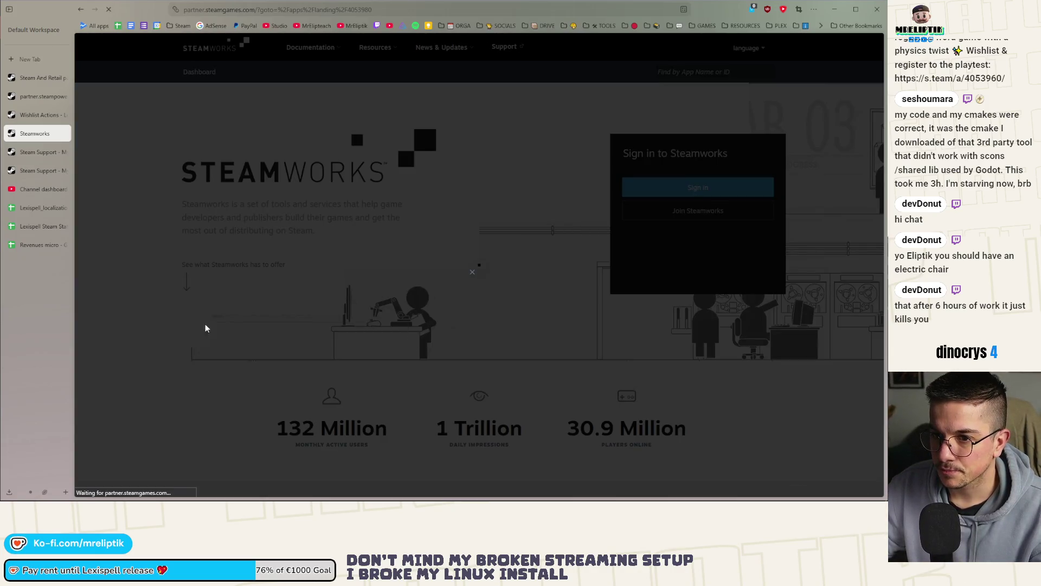
mouse_move(33, 499)
key(alt+Tab)
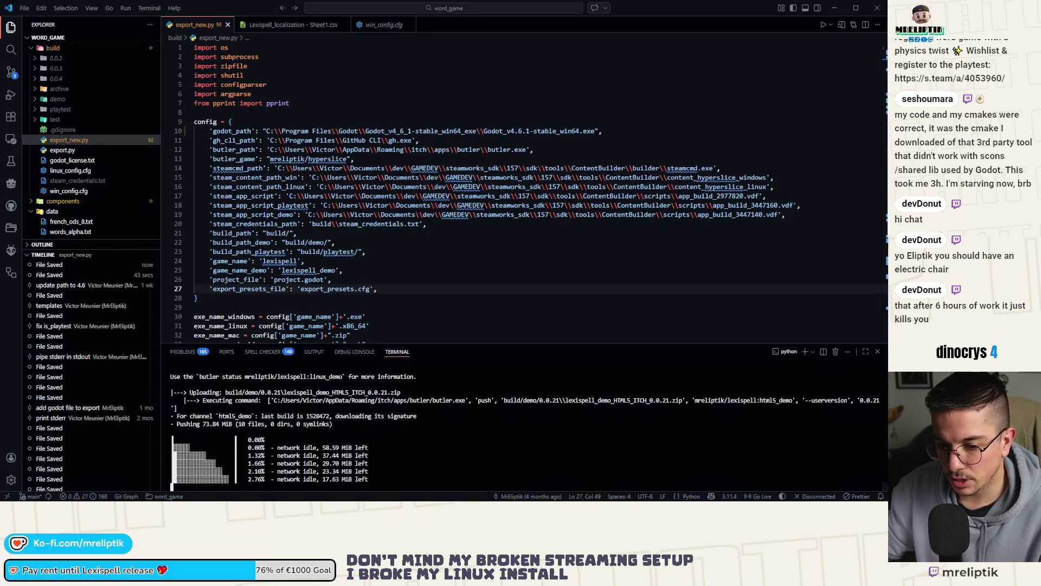
key(alt+Tab)
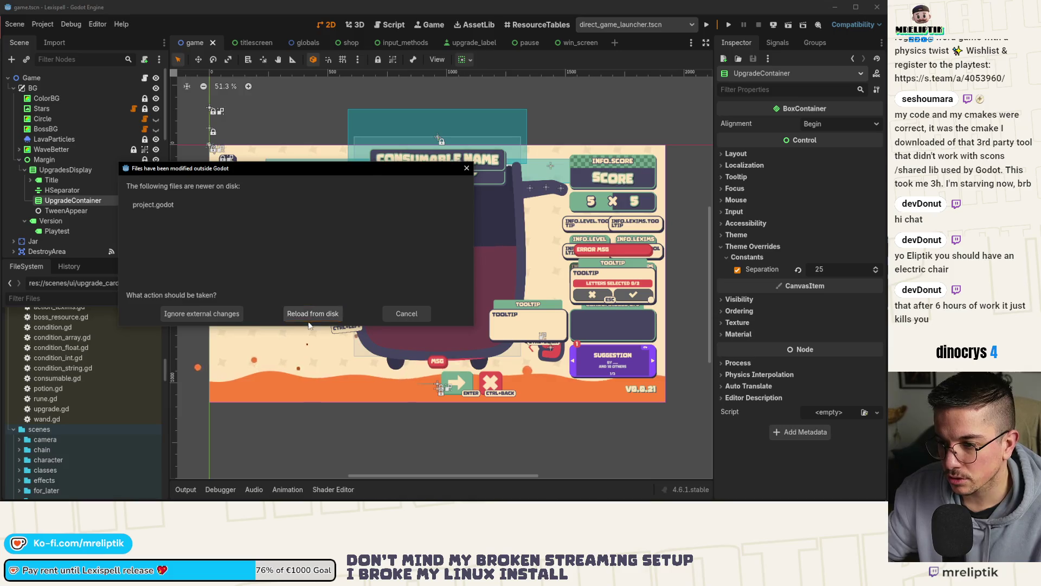
click(311, 314)
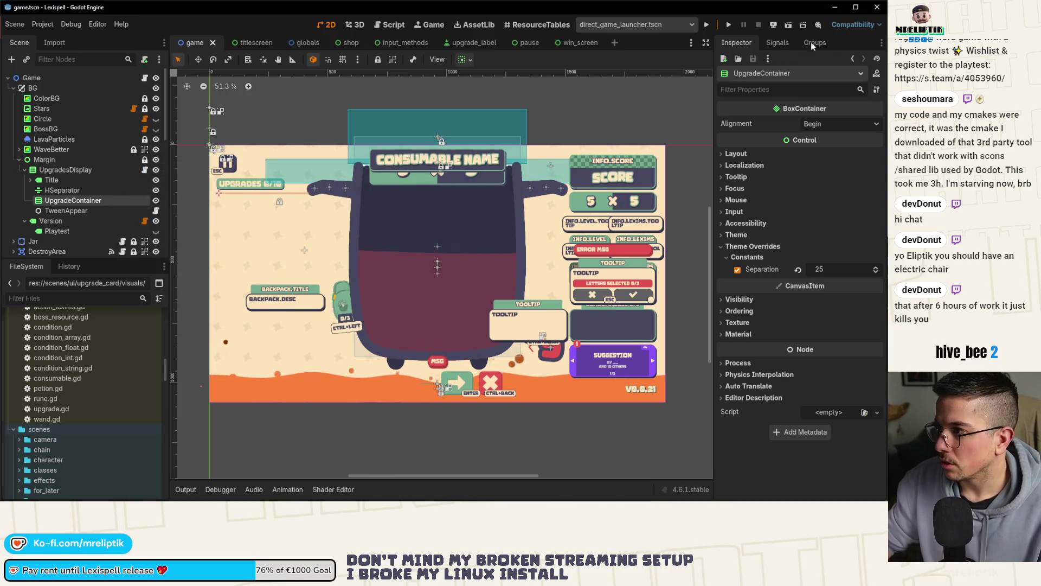
click(877, 7)
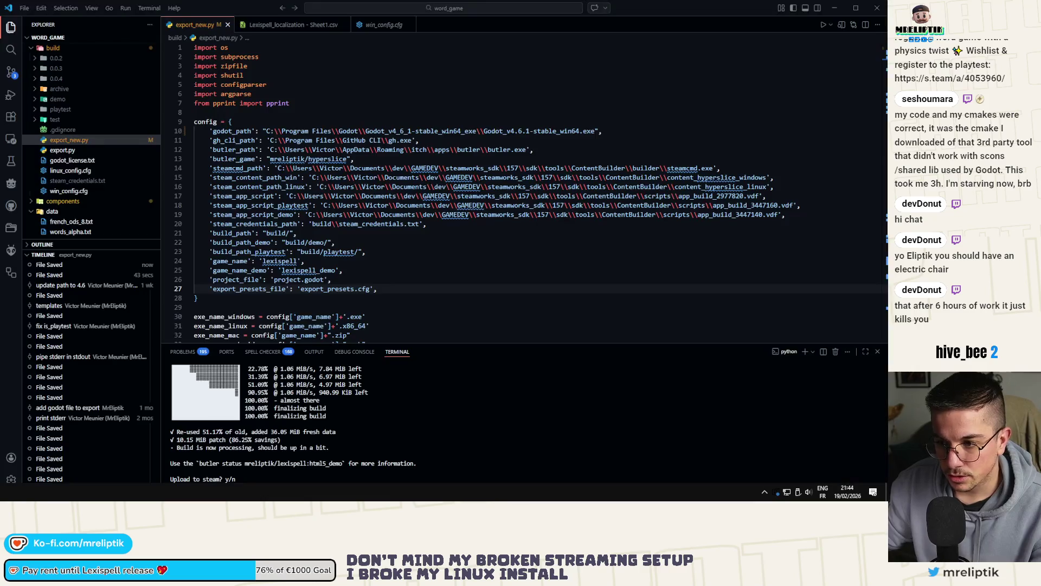
click(458, 417)
text(y)
key(Return)
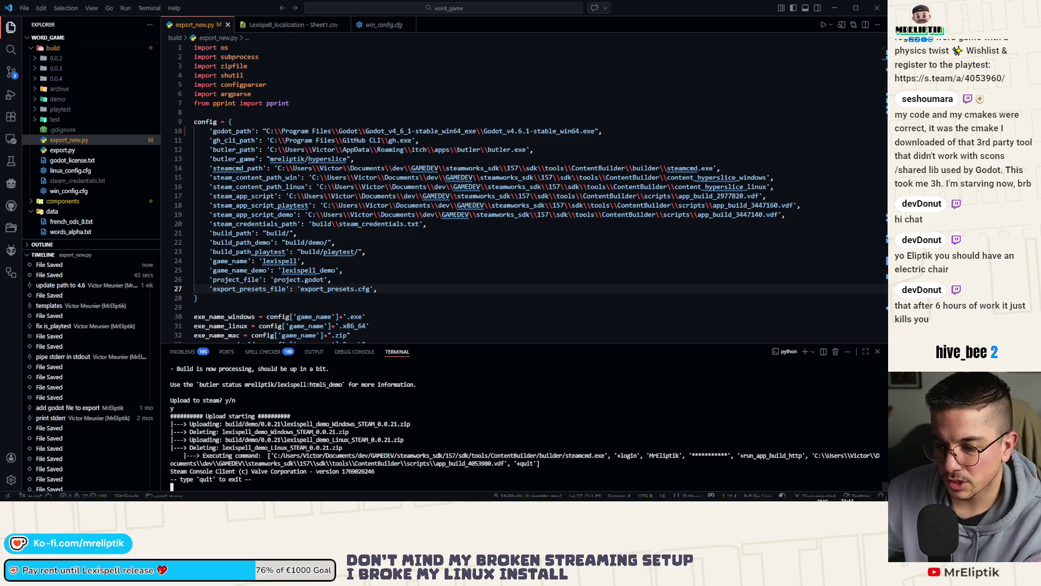
- Navigate from the Steamworks demo admin page to the Lexispell Demo SteamPipe builds list
mouse_move(461, 501)
key(alt+Tab)
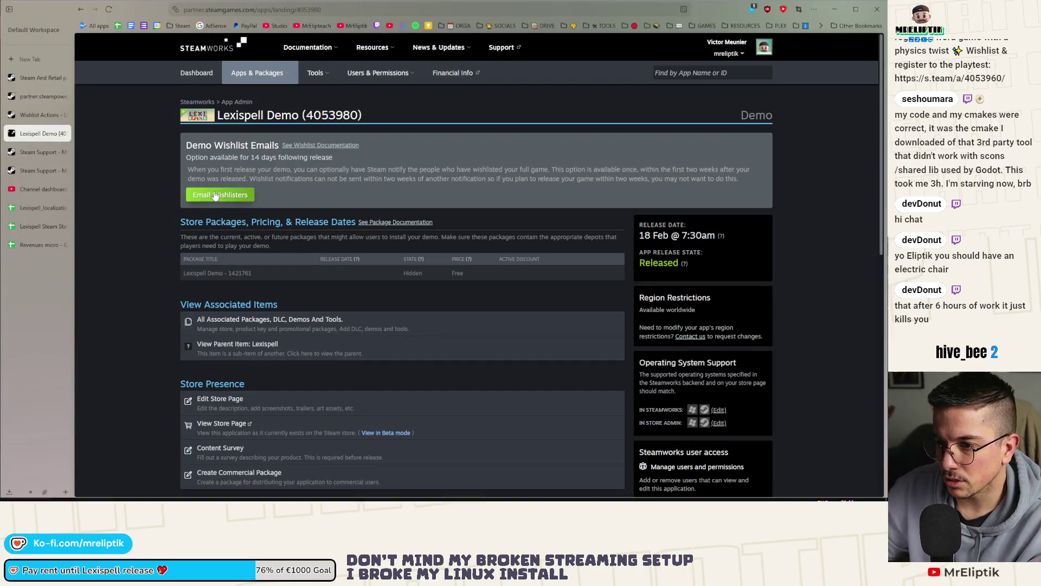
scroll(372, 268, down, 2)
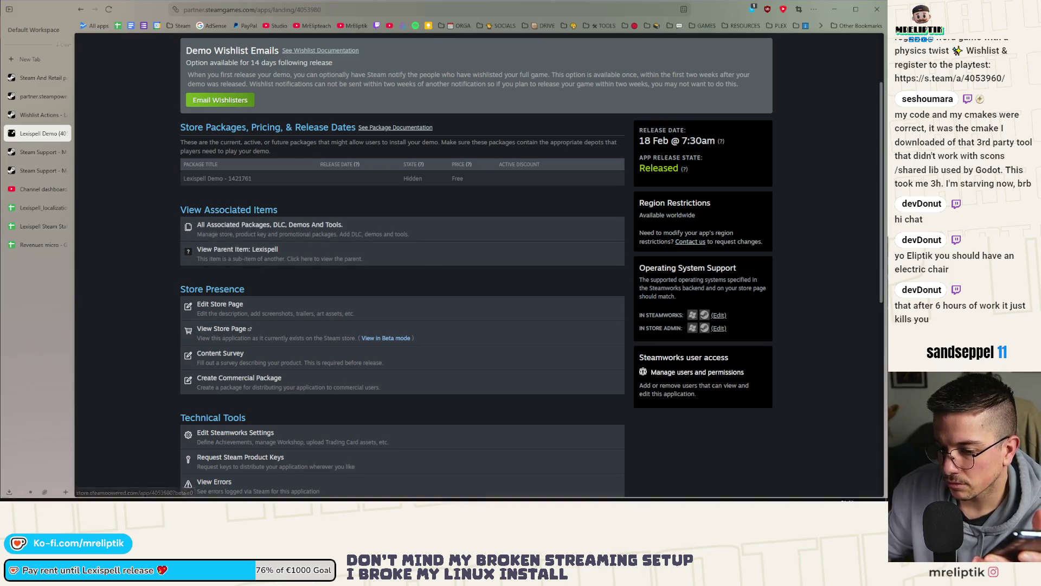
key(alt+Tab)
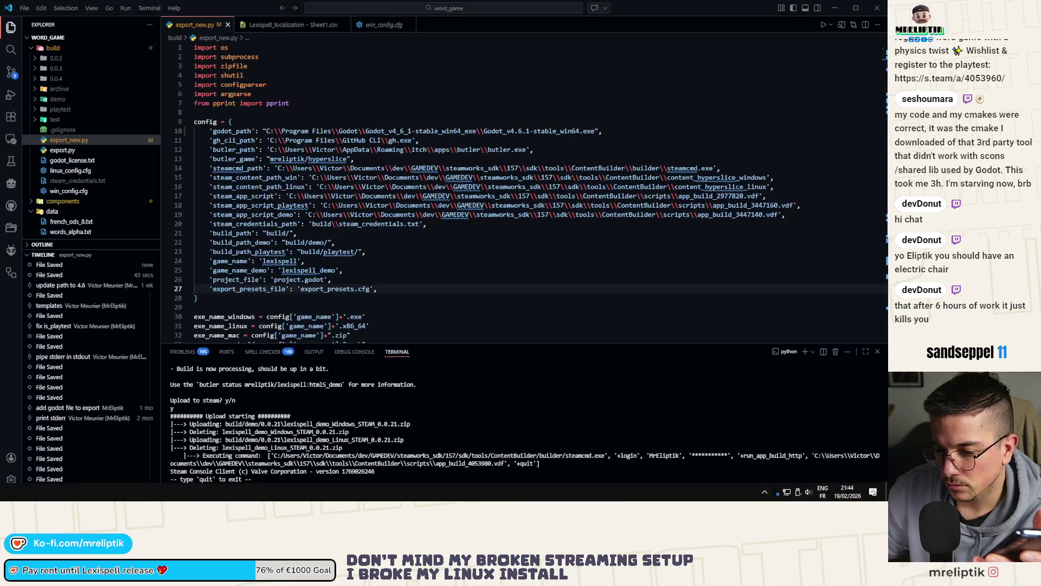
key(alt+Tab)
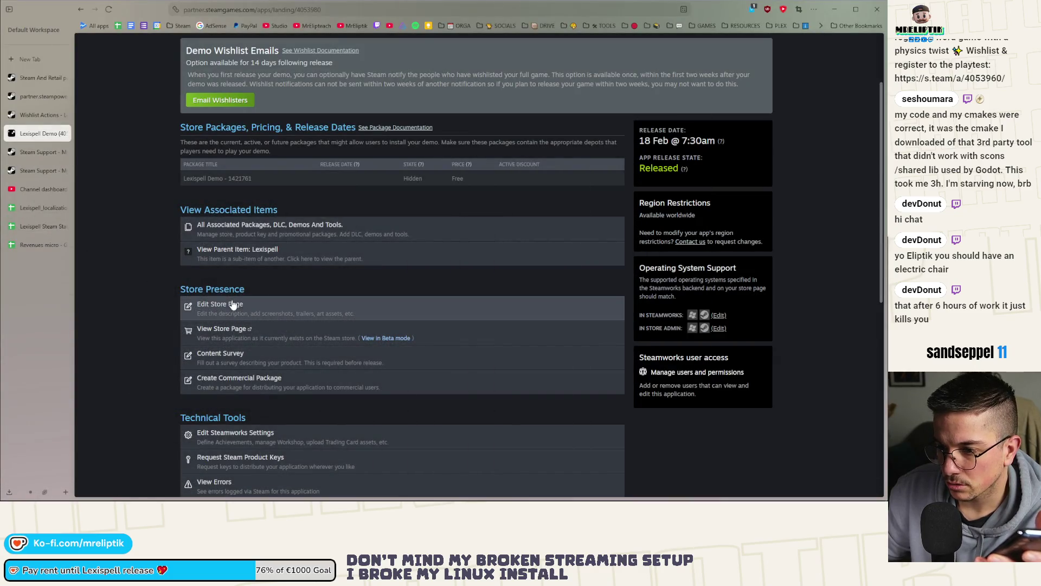
scroll(177, 329, up, 2)
scroll(228, 326, down, 4)
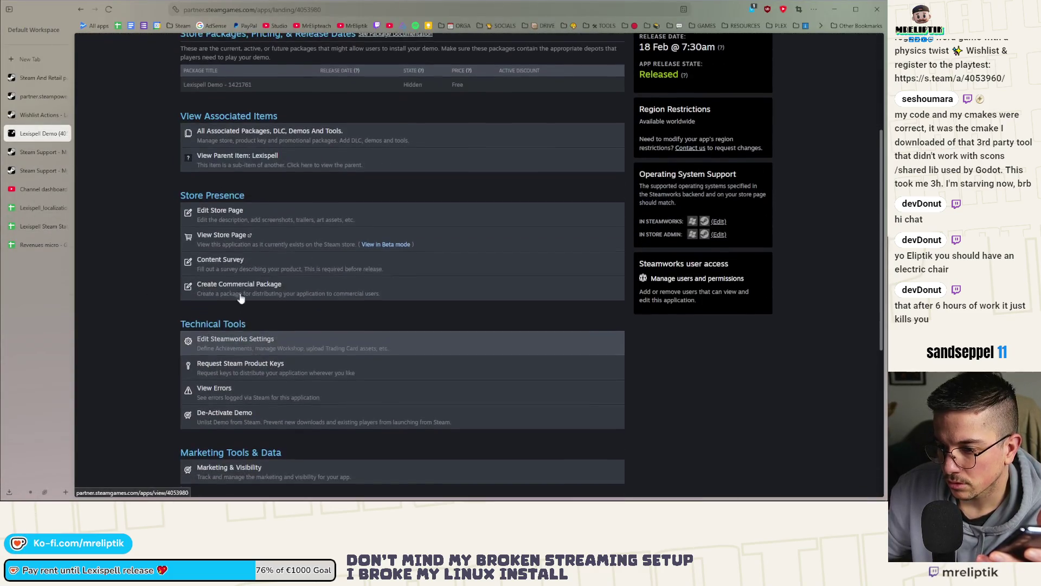
middle_click(248, 348)
click(43, 152)
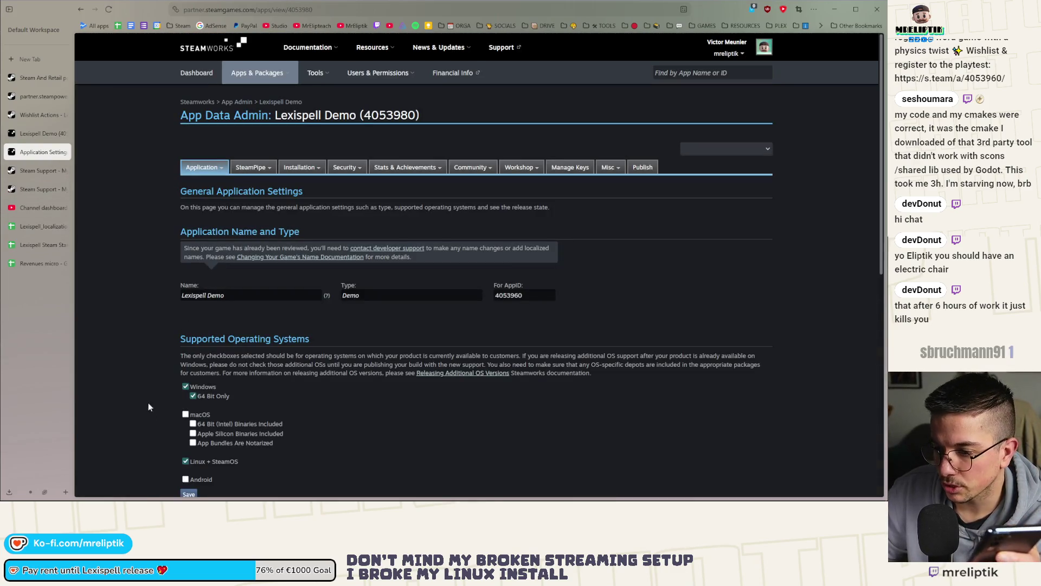
mouse_move(253, 160)
click(244, 181)
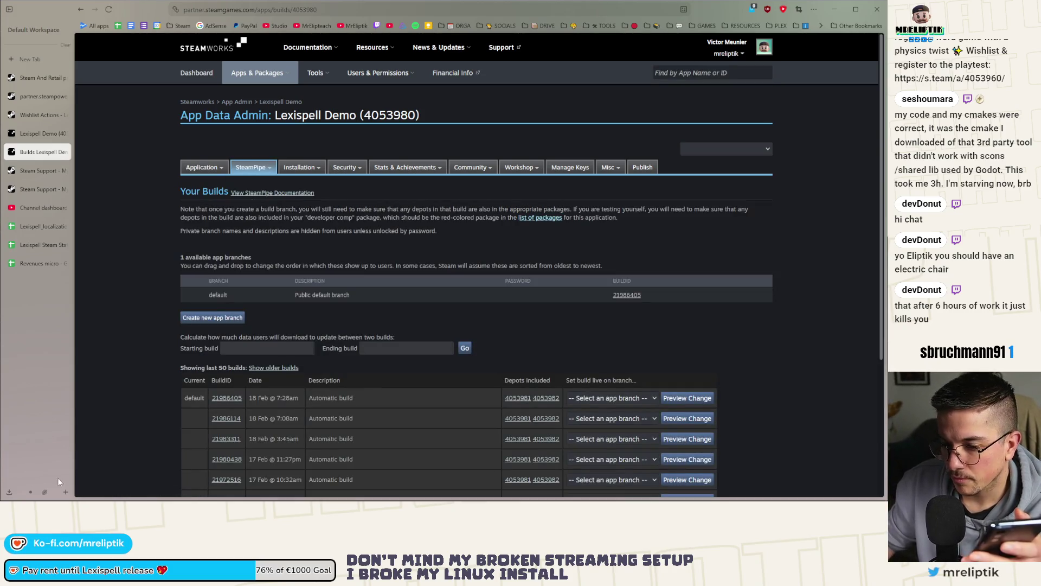
- Inspect build 22008352's depot manifests for 4053982 and 4053981, then close those tabs
key(alt+Tab)
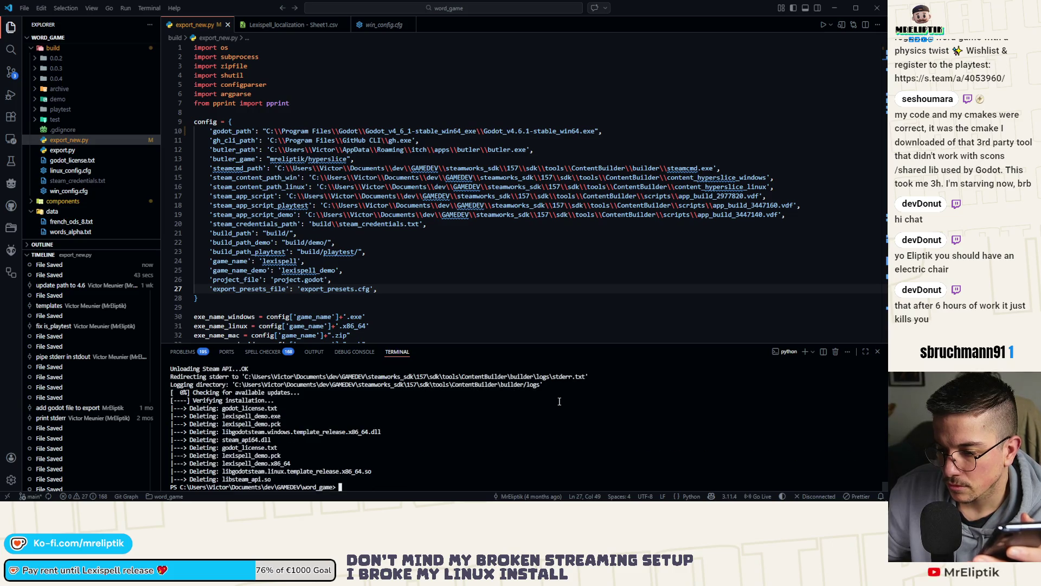
key(alt+Tab)
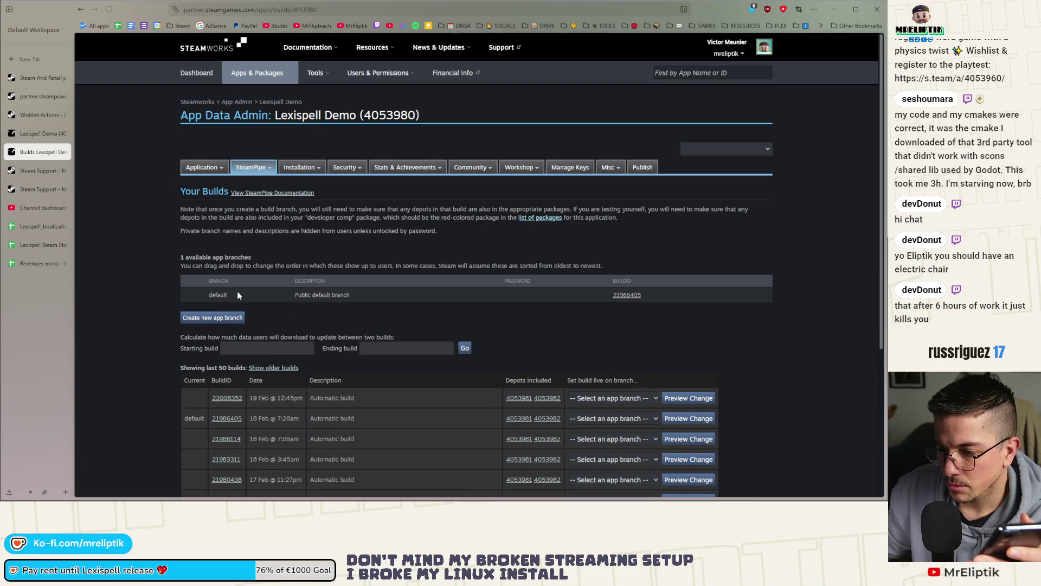
middle_click(545, 401)
middle_click(537, 400)
click(12, 170)
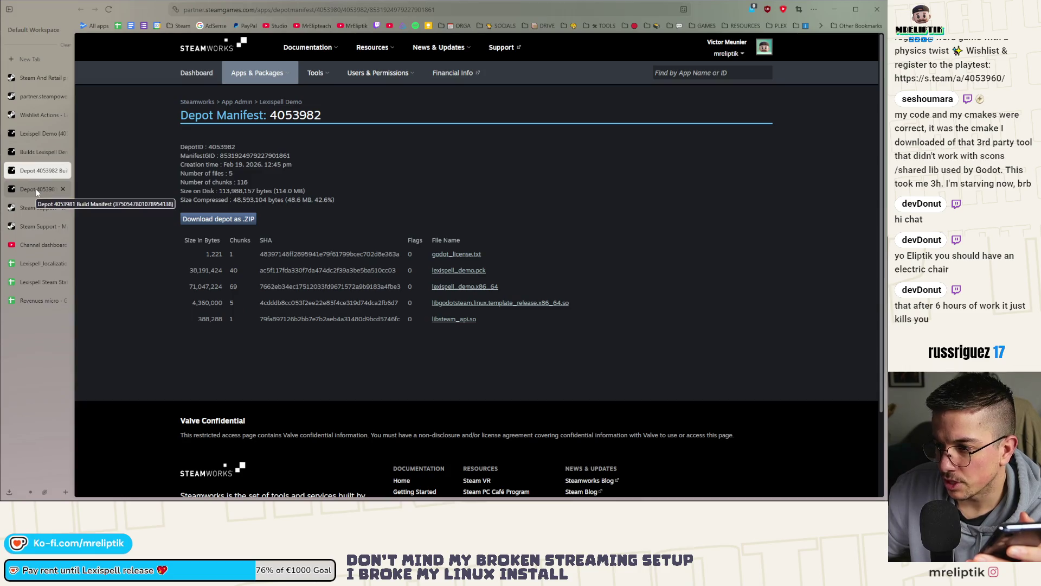
click(37, 190)
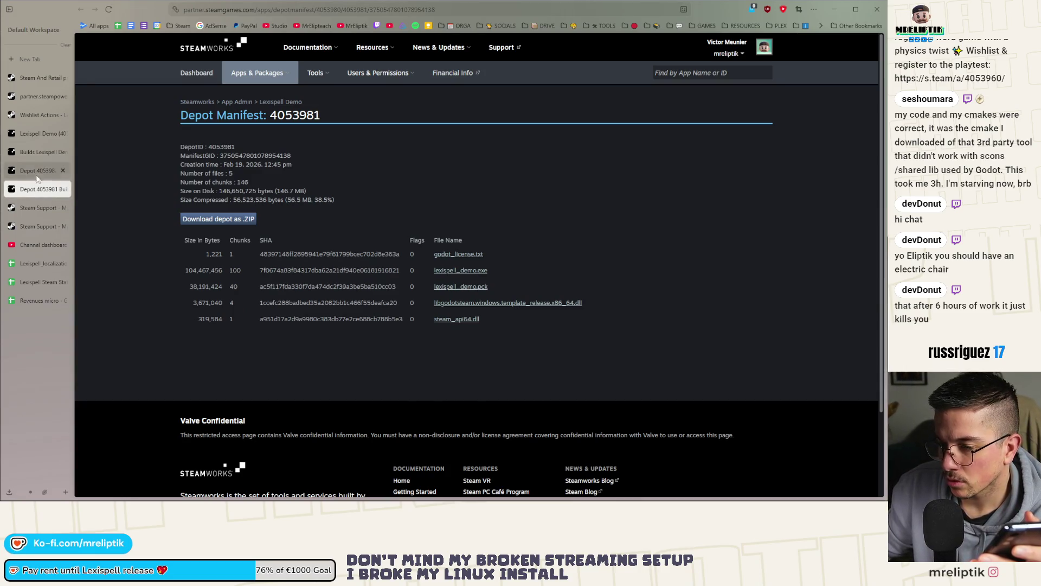
click(36, 170)
click(62, 171)
click(63, 171)
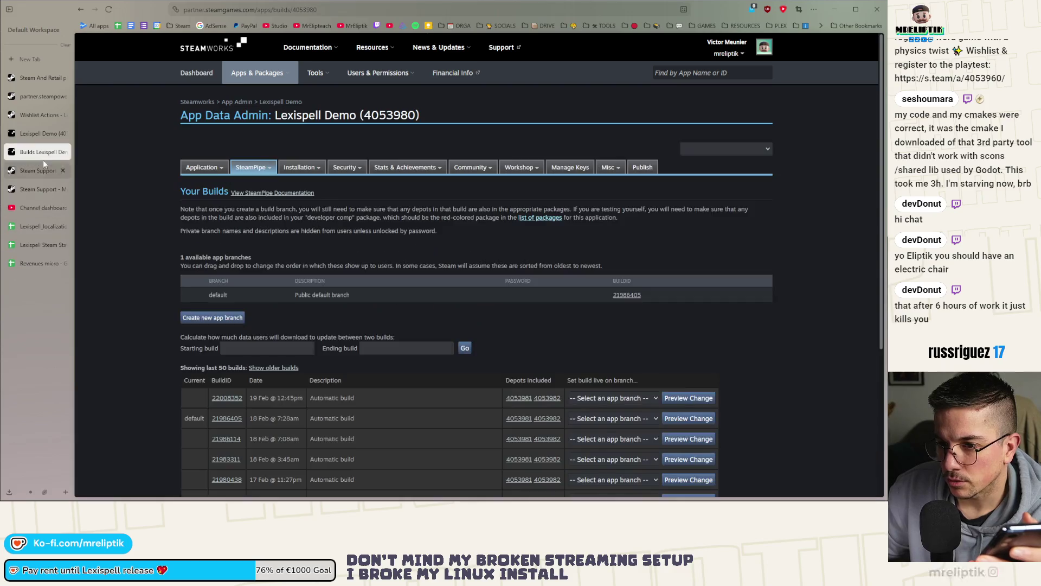
- Assign build 22008352 to the default branch and preview it with internal comment 0.0.21
click(614, 398)
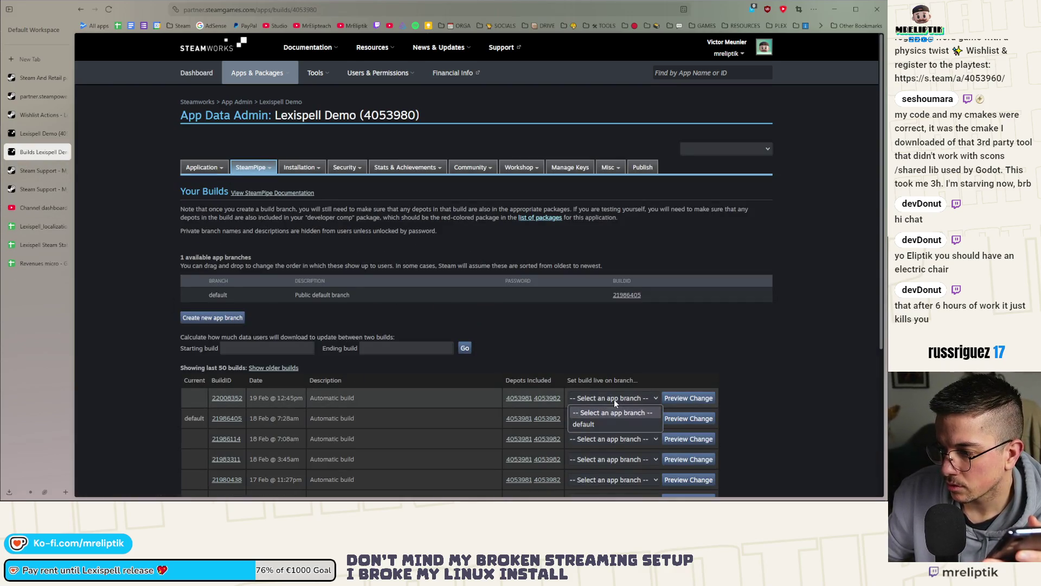
click(591, 424)
click(689, 398)
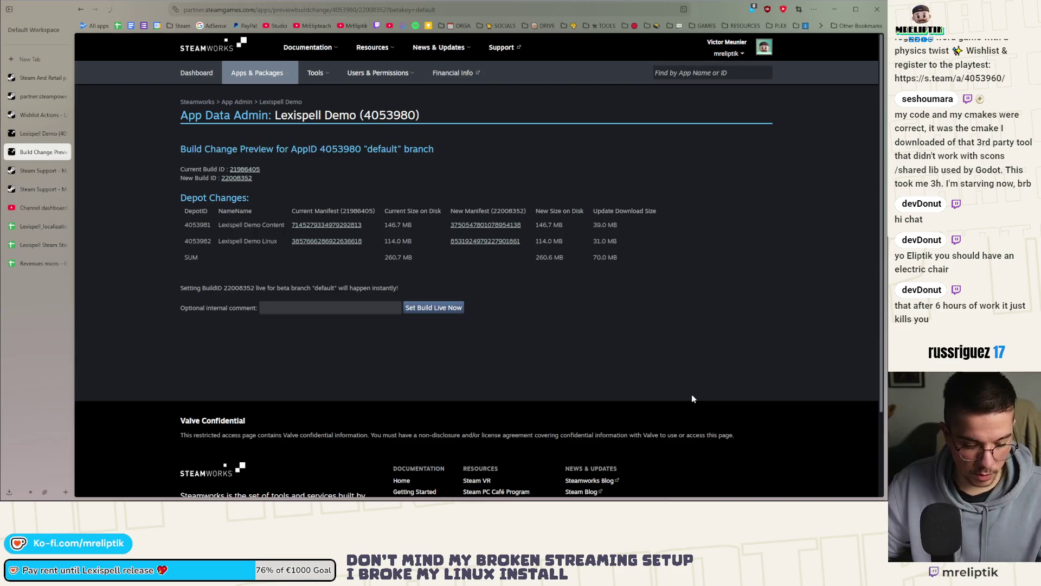
click(336, 304)
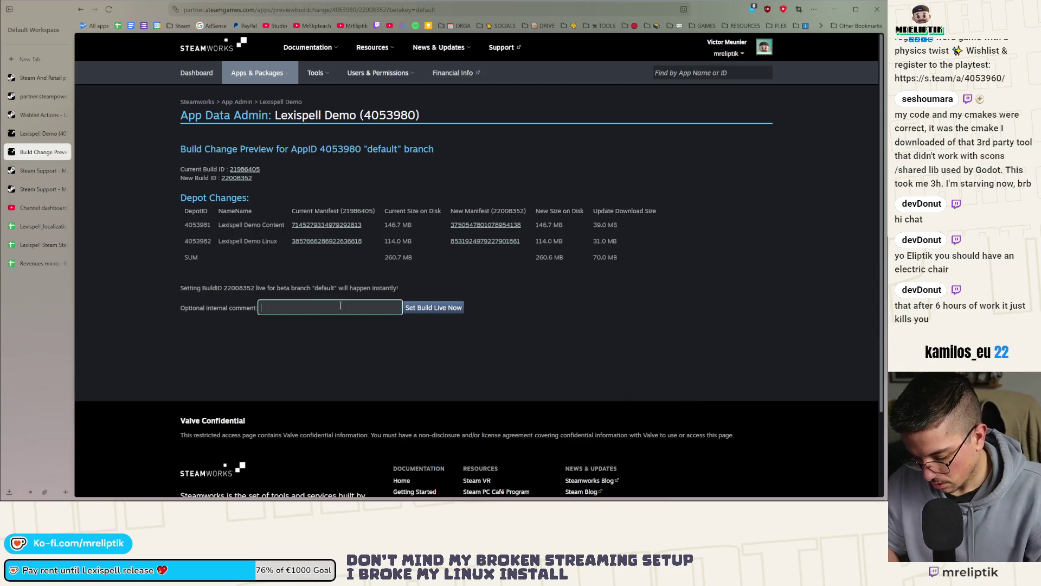
text(0.0.21)
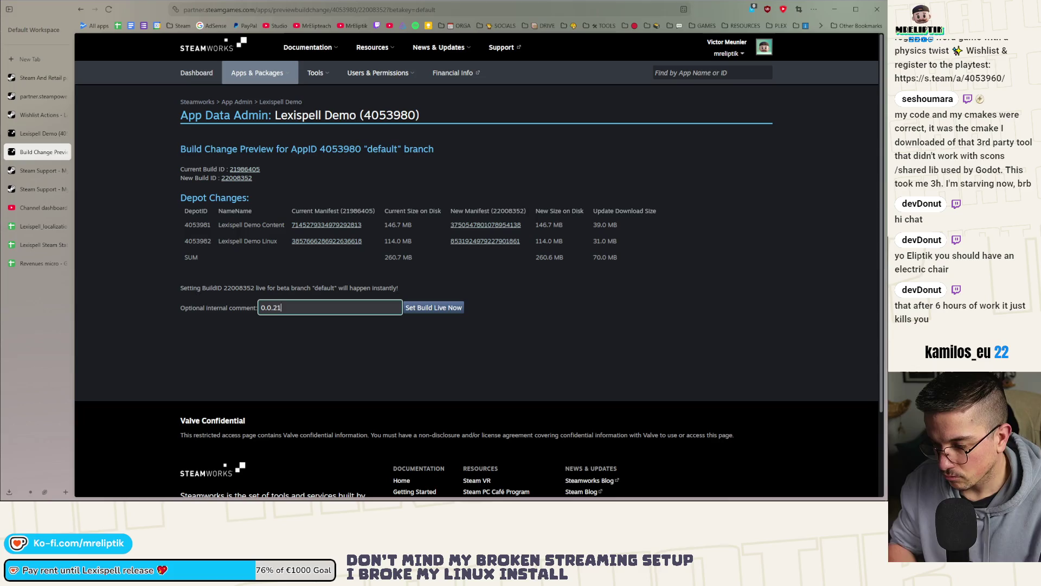
click(428, 315)
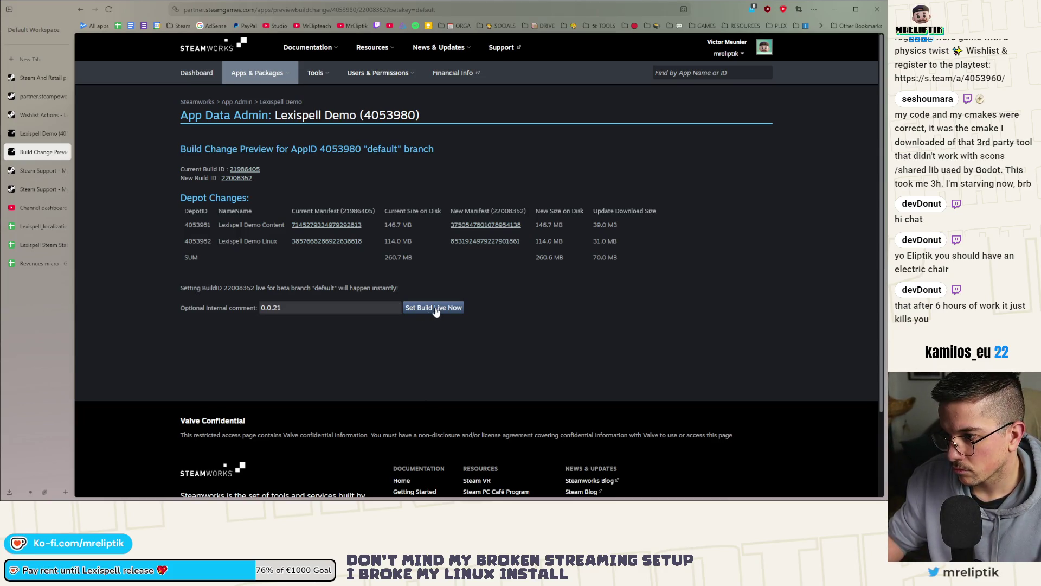
- Set build 22008352 live now, accept the mobile confirmation, and head to publishing
click(437, 312)
click(495, 281)
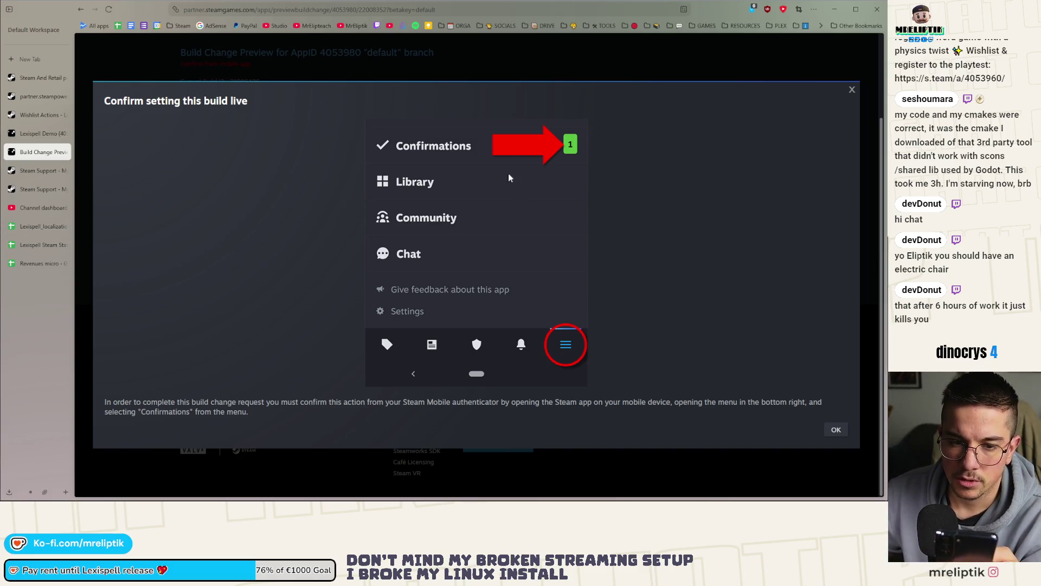
click(836, 429)
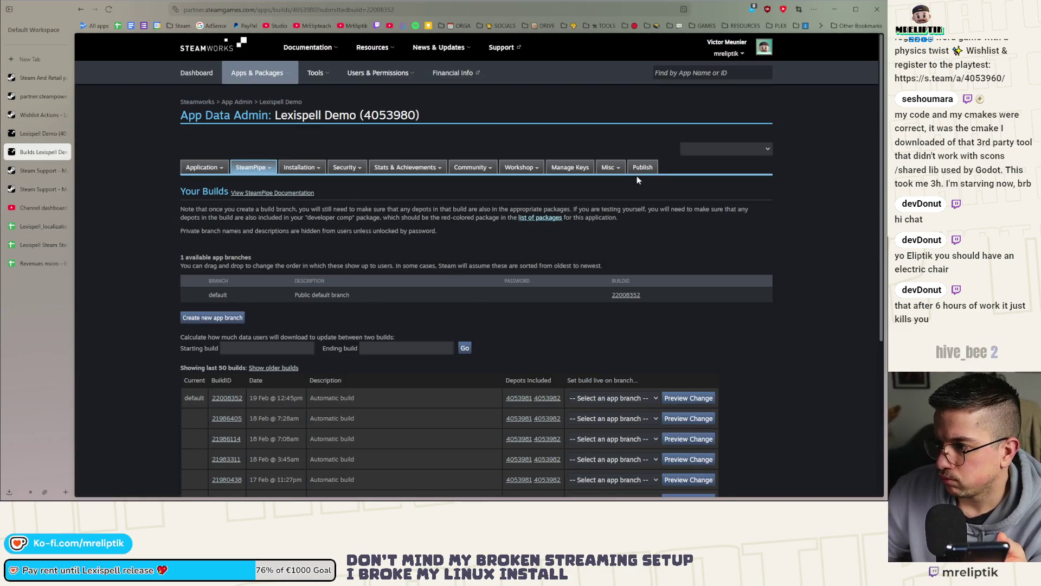
click(643, 167)
- Prepare for publishing, enter code STEAMWORKS with notes 0.0.21, and really publish
click(205, 340)
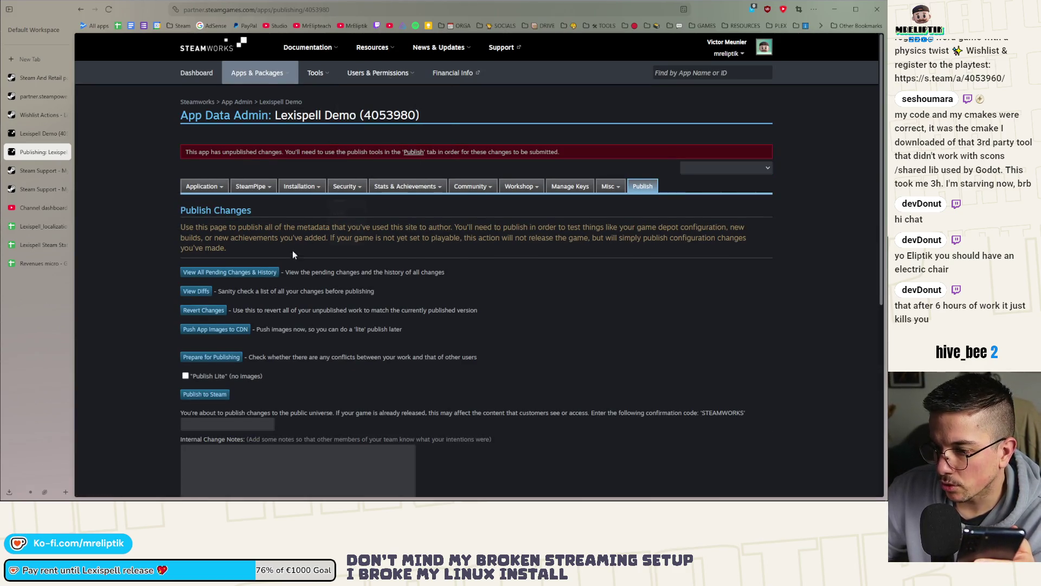
scroll(220, 220, down, 3)
click(223, 233)
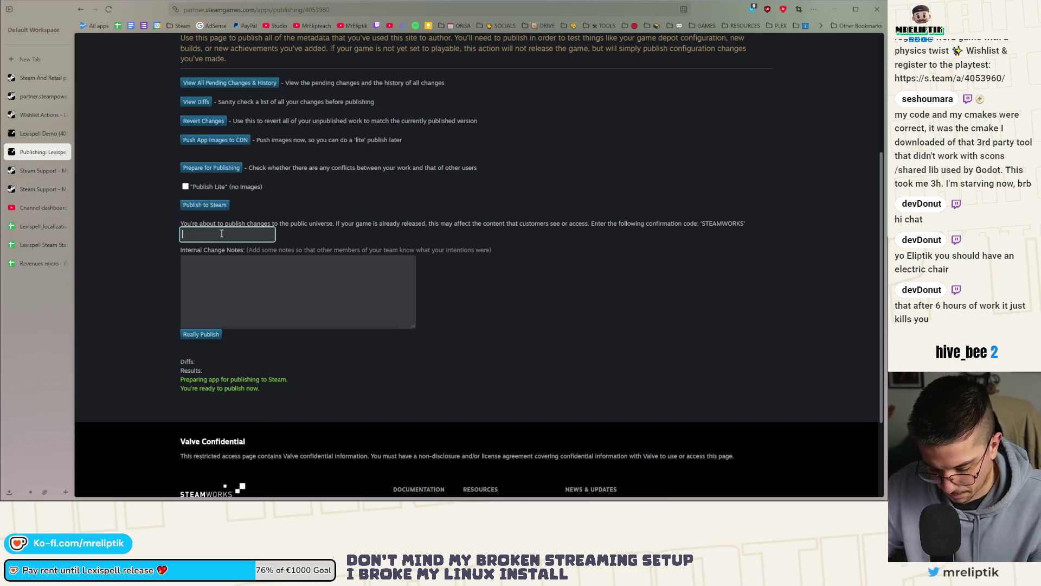
text(STEAM)
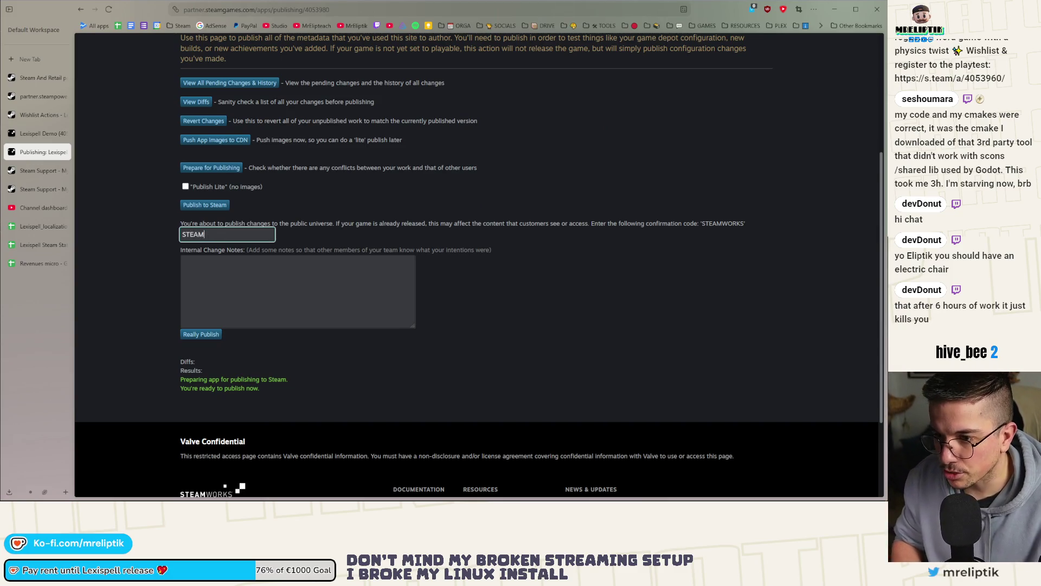
text(WORKS)
key(Tab)
text(0.)
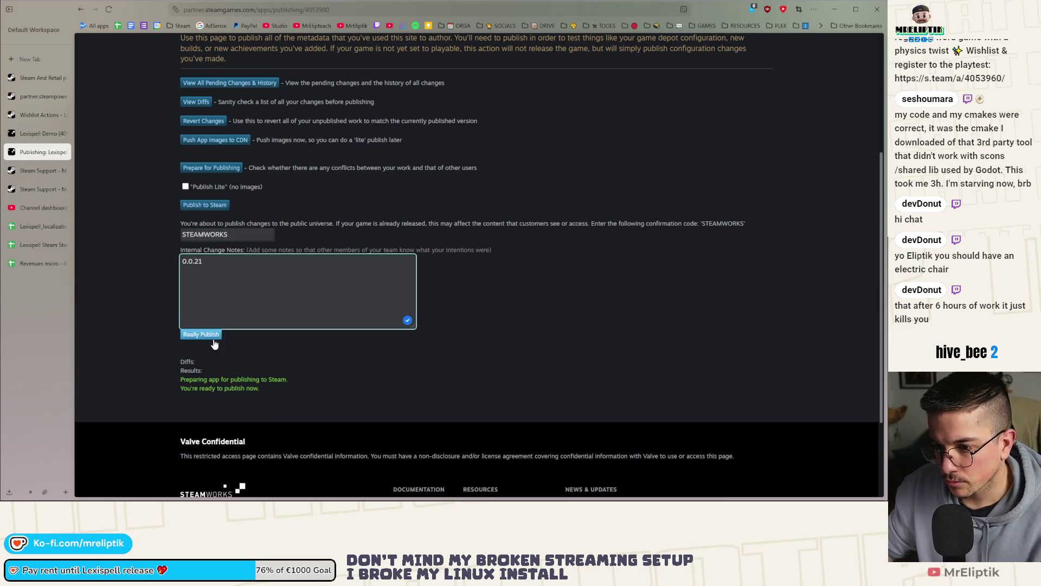
click(211, 334)
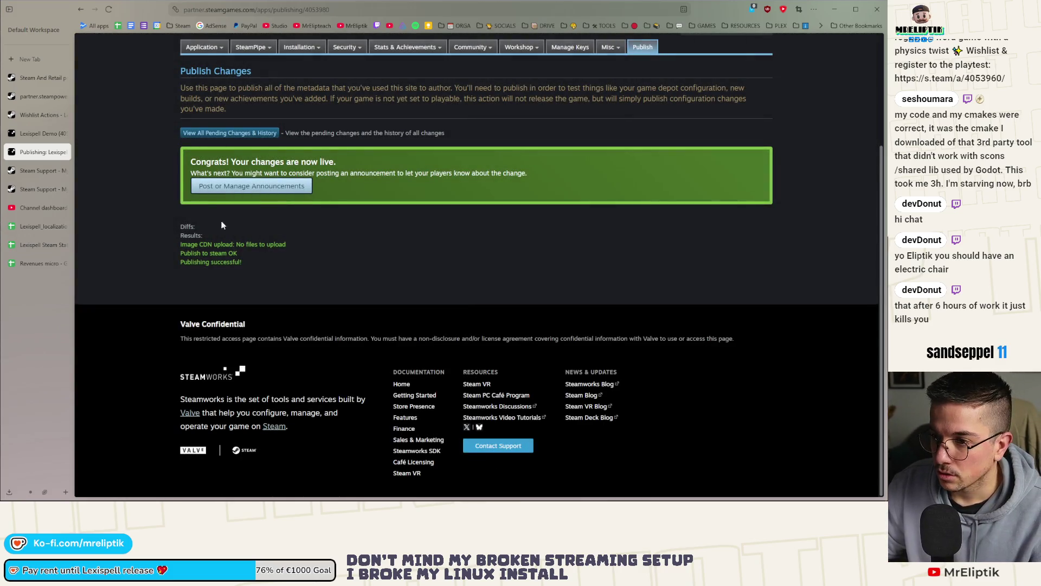
- Open the Lexispell Demo announcements page
scroll(261, 304, up, 3)
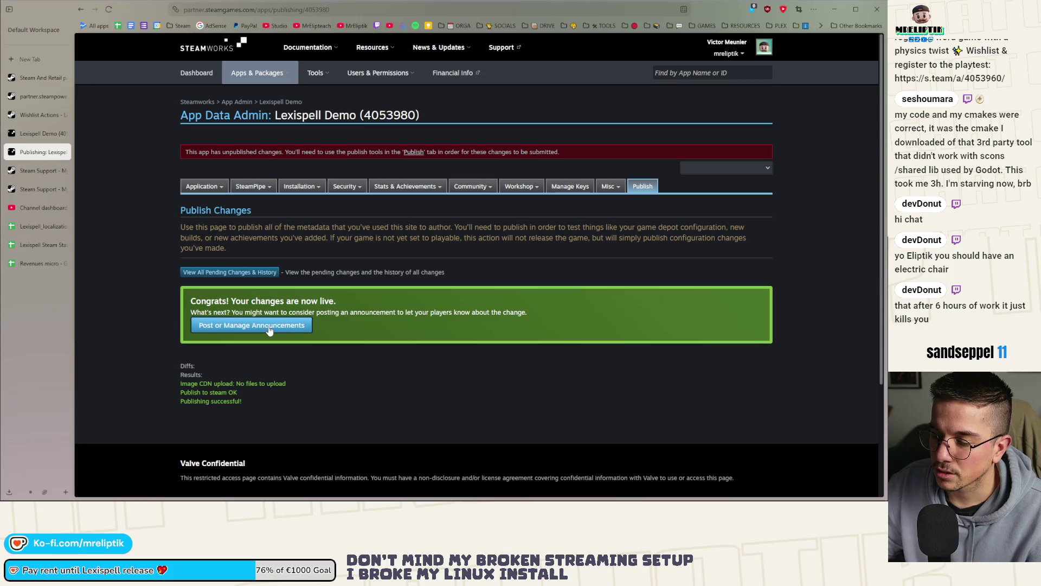
middle_click(268, 327)
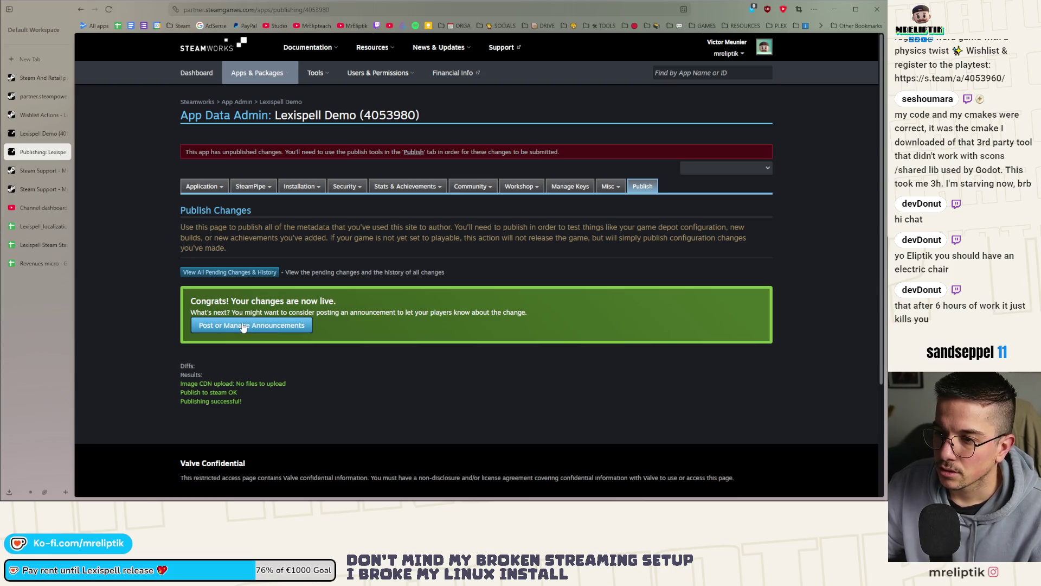
click(244, 327)
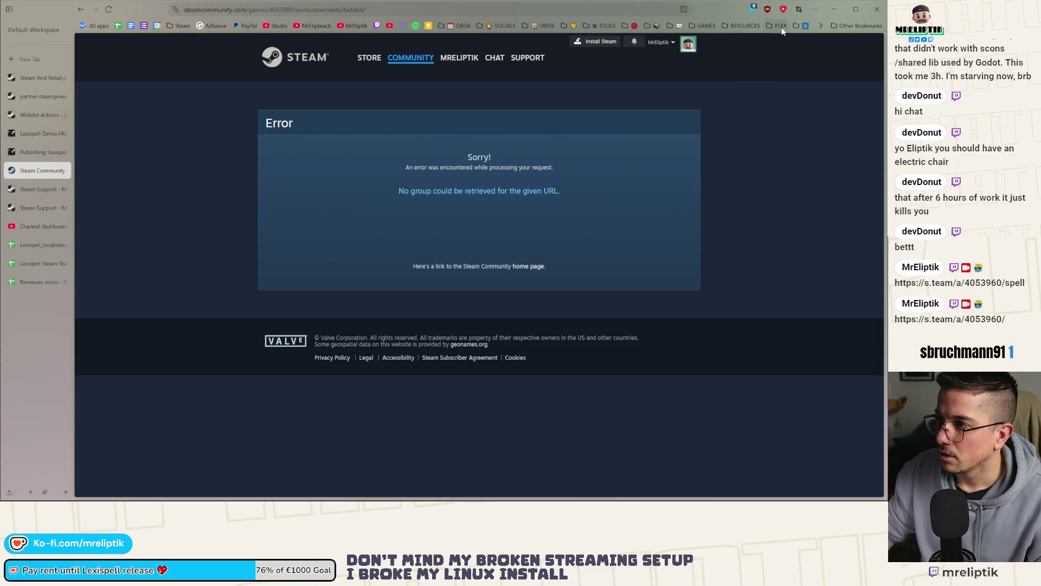
- Close the Steam Community error tab and minimize the browser to the desktop
click(64, 171)
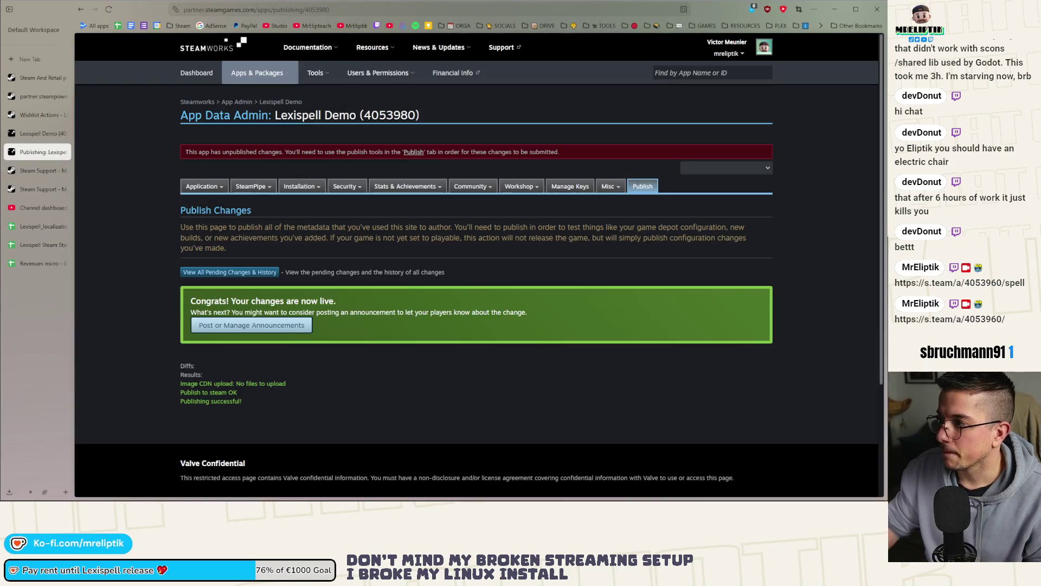
click(834, 9)
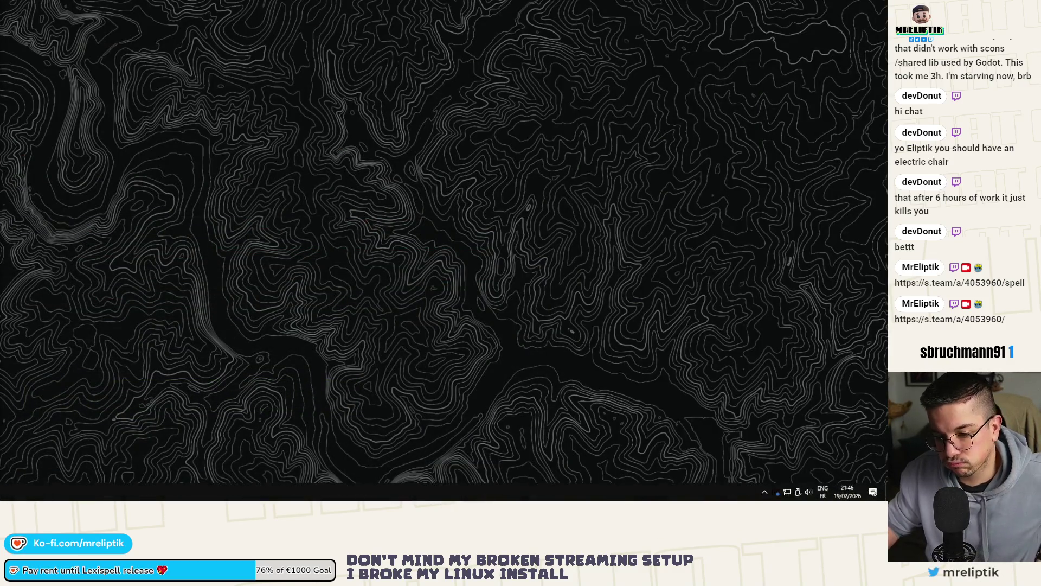